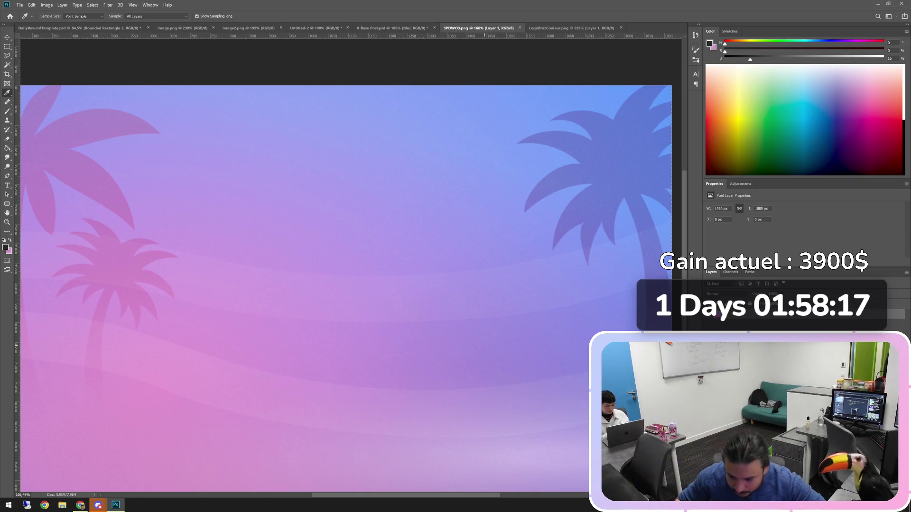
Step: Sample the blue from the palm-tree image's top-right corner as the foreground colour
{"action": "scroll", "coordinate": [527, 165], "scroll_direction": "down", "scroll_amount": 2, "text": "alt"}
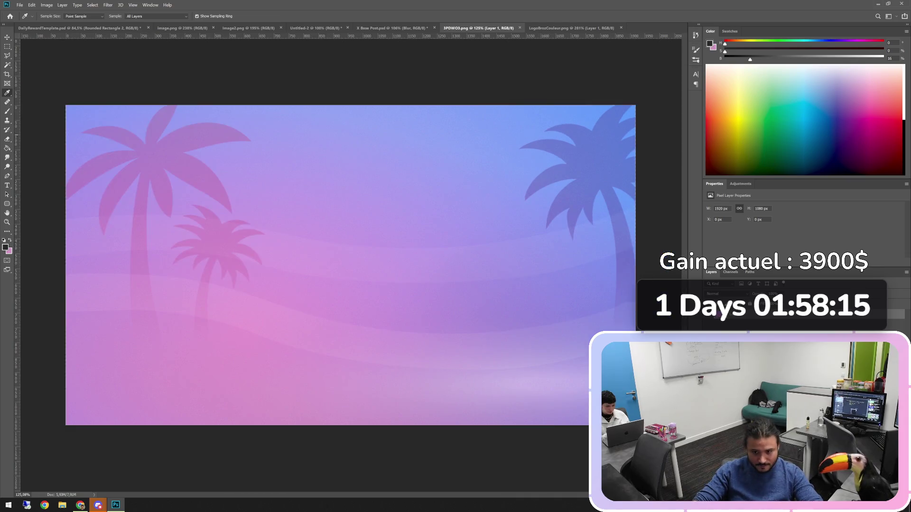
{"action": "left_click", "coordinate": [633, 108]}
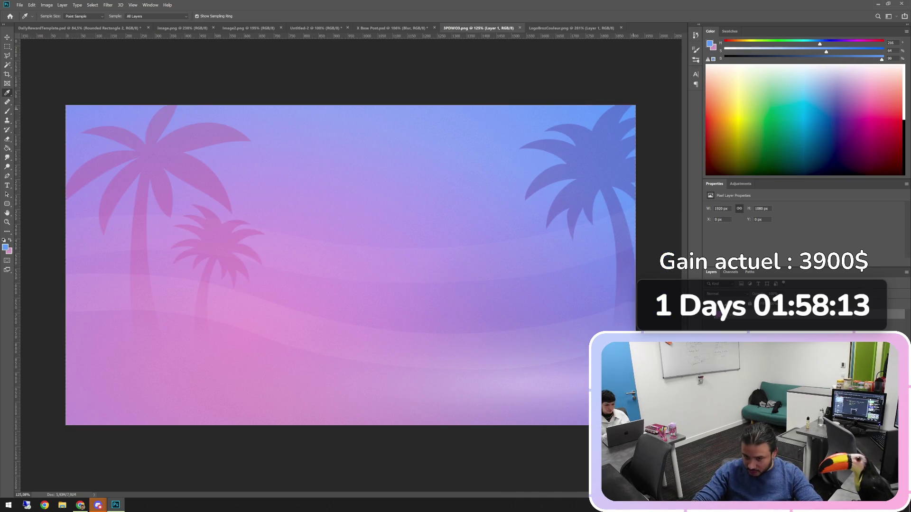
{"action": "scroll", "coordinate": [633, 109], "scroll_direction": "up", "scroll_amount": 3, "text": "alt"}
{"action": "scroll", "coordinate": [665, 91], "scroll_direction": "up", "scroll_amount": 1, "text": "alt"}
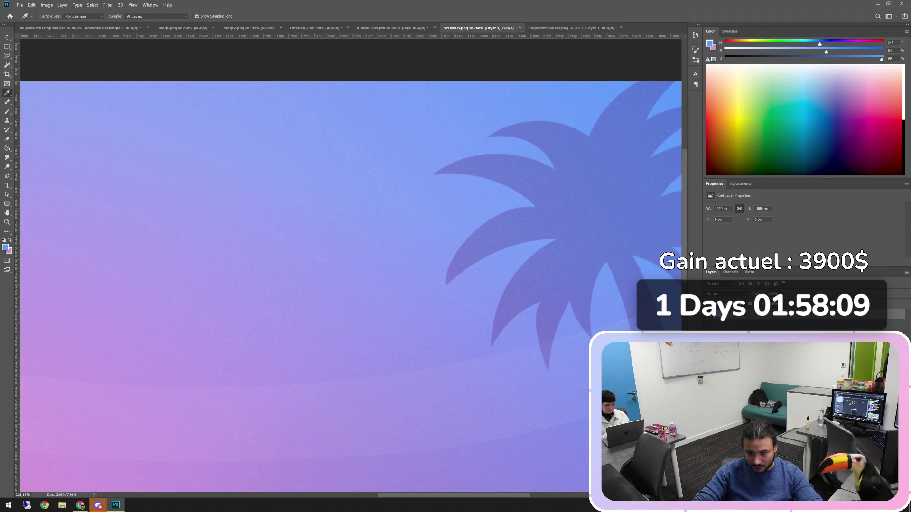
{"action": "scroll", "coordinate": [636, 90], "scroll_direction": "right", "scroll_amount": 1, "text": "ctrl"}
{"action": "scroll", "coordinate": [636, 62], "scroll_direction": "up", "scroll_amount": 1, "text": "alt"}
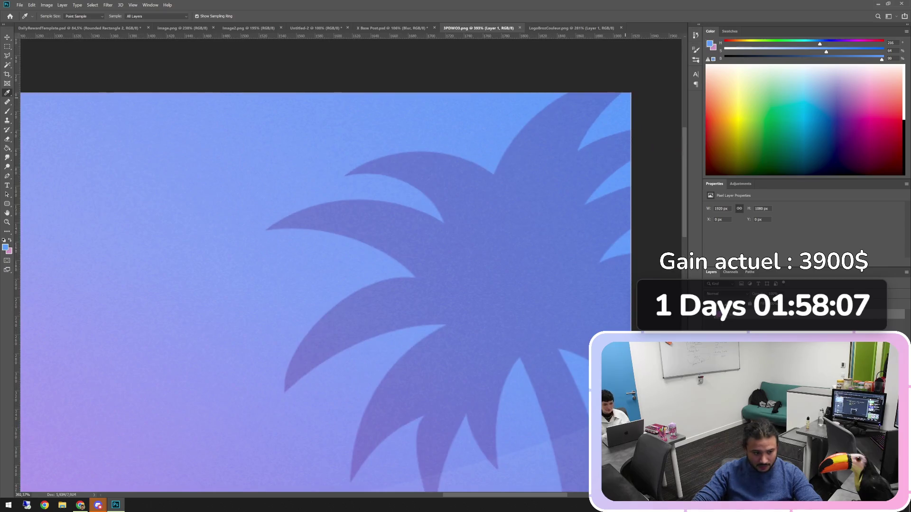
{"action": "left_click", "coordinate": [625, 91]}
{"action": "scroll", "coordinate": [625, 91], "scroll_direction": "down", "scroll_amount": 3, "text": "alt"}
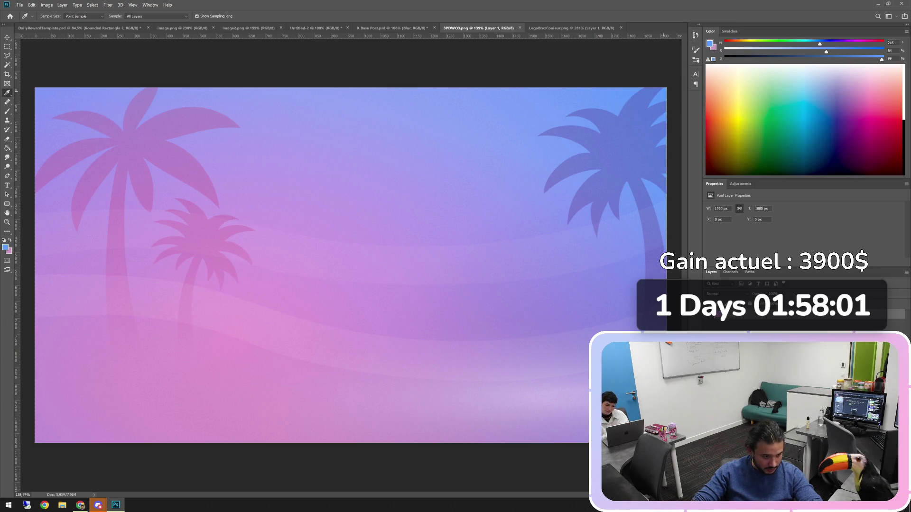
Step: Swap the colours, sample the pink near the bottom-left, then bring up X Base Post
{"action": "key", "text": "x"}
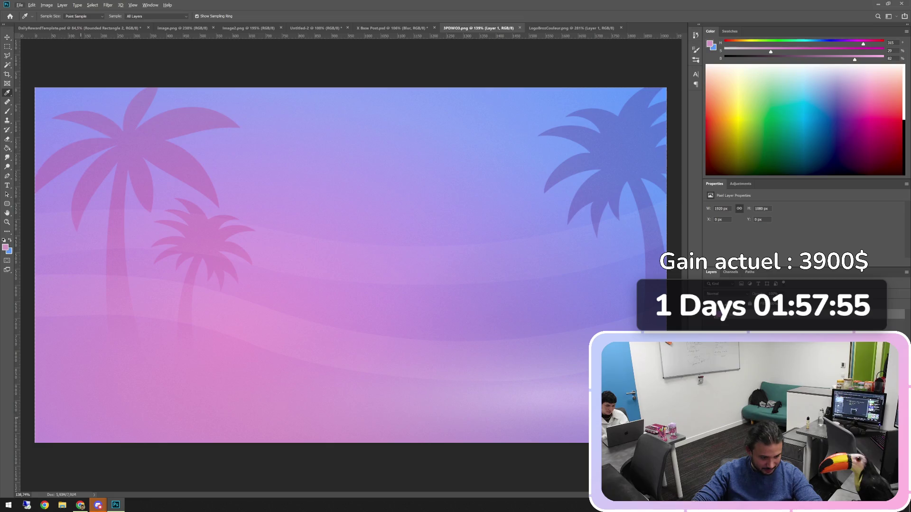
{"action": "left_click", "coordinate": [109, 400]}
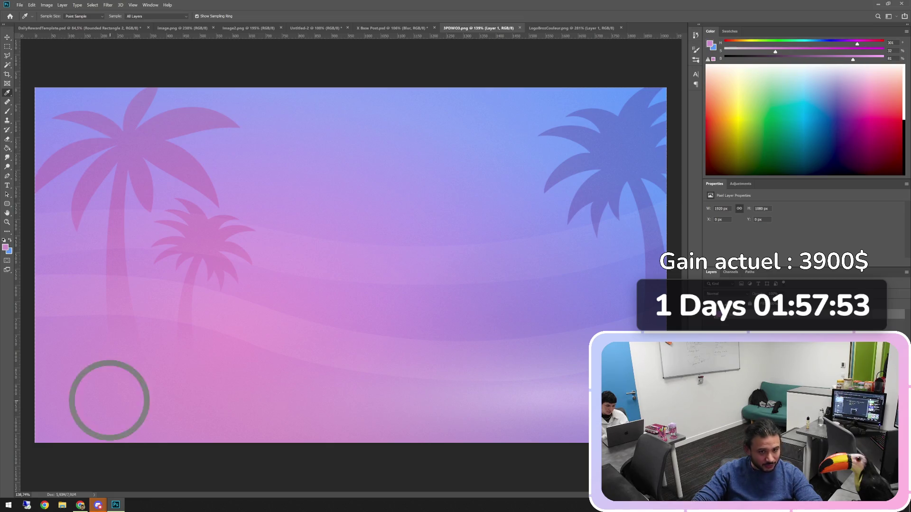
{"action": "left_click", "coordinate": [392, 28]}
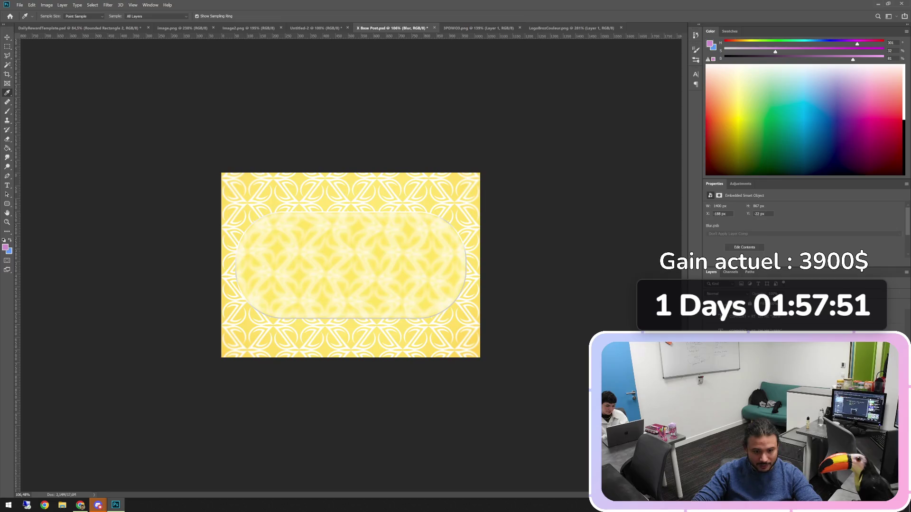
Step: Select the large rounded card and make its gradient's top stop light pink
{"action": "left_click", "coordinate": [571, 28]}
{"action": "scroll", "coordinate": [292, 157], "scroll_direction": "down", "scroll_amount": 5, "text": "alt"}
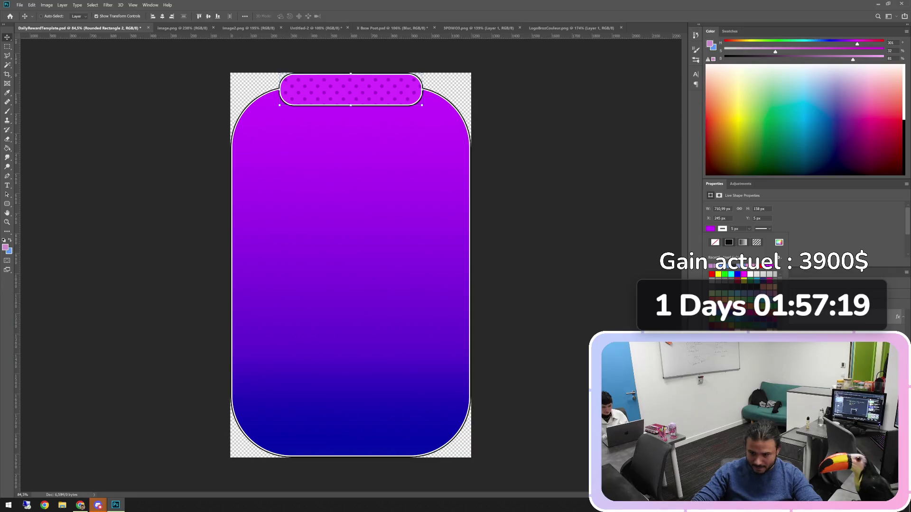
{"action": "key", "text": "Escape"}
{"action": "key", "text": "alt+bracketleft"}
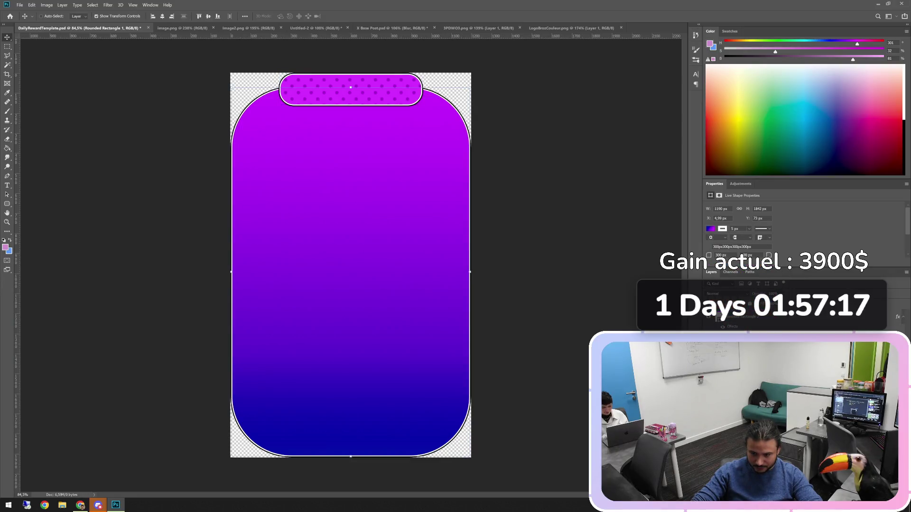
{"action": "left_click", "coordinate": [710, 229]}
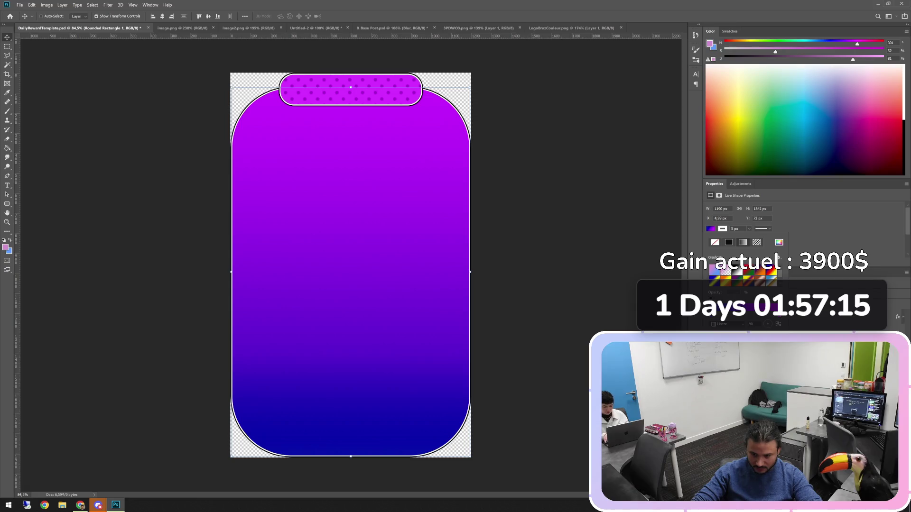
{"action": "double_click", "coordinate": [711, 314]}
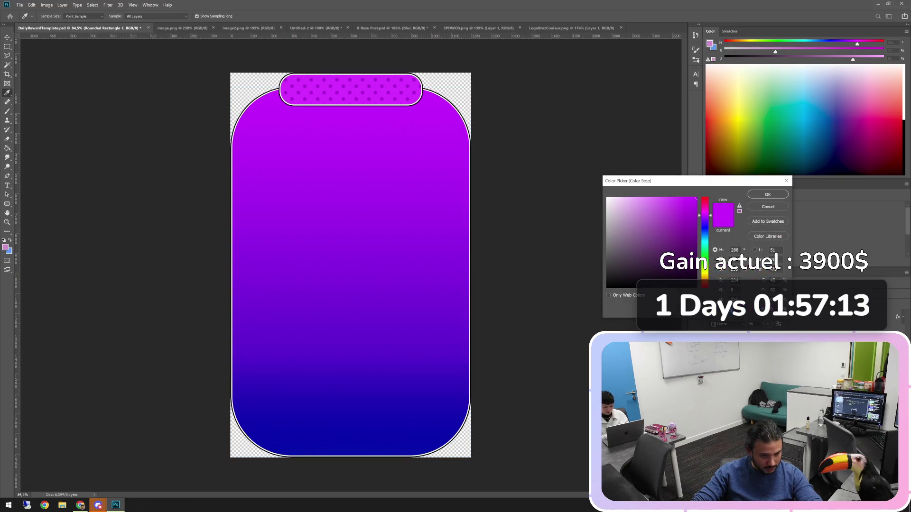
{"action": "left_click", "coordinate": [635, 215]}
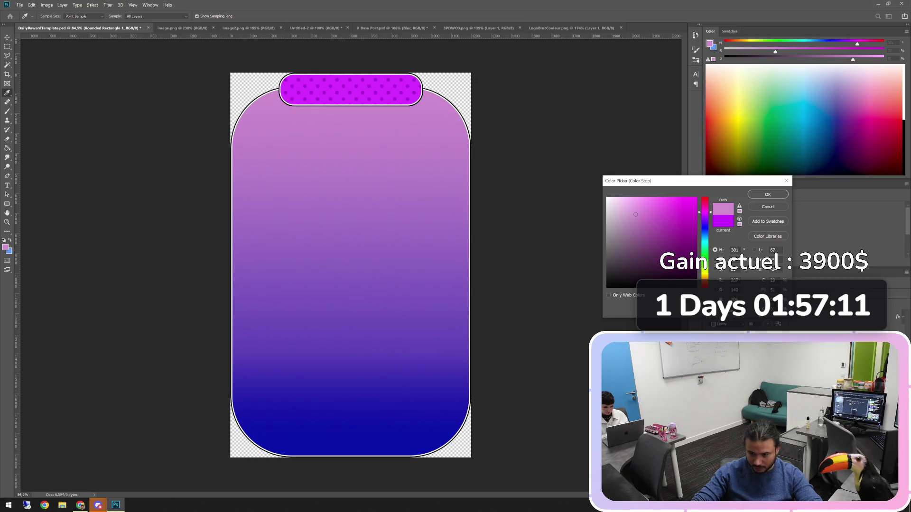
{"action": "left_click", "coordinate": [768, 195]}
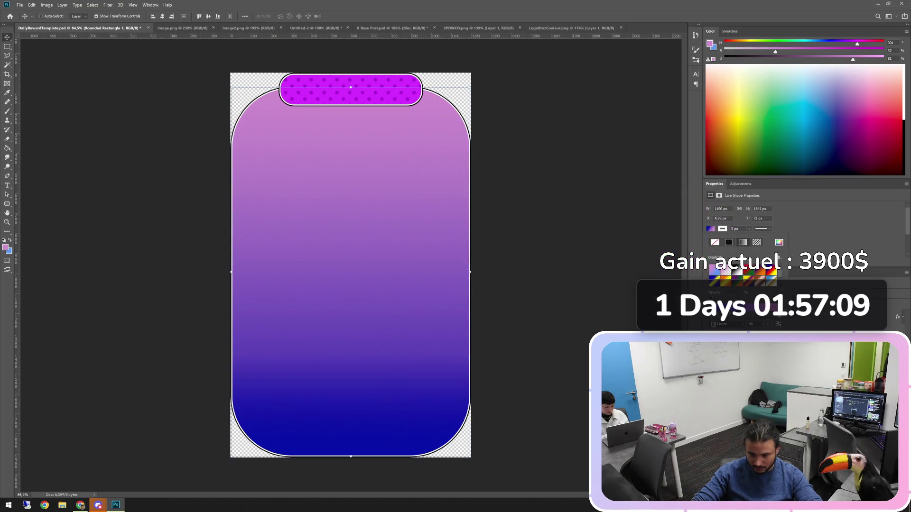
{"action": "left_click", "coordinate": [714, 270]}
{"action": "key", "text": "Escape"}
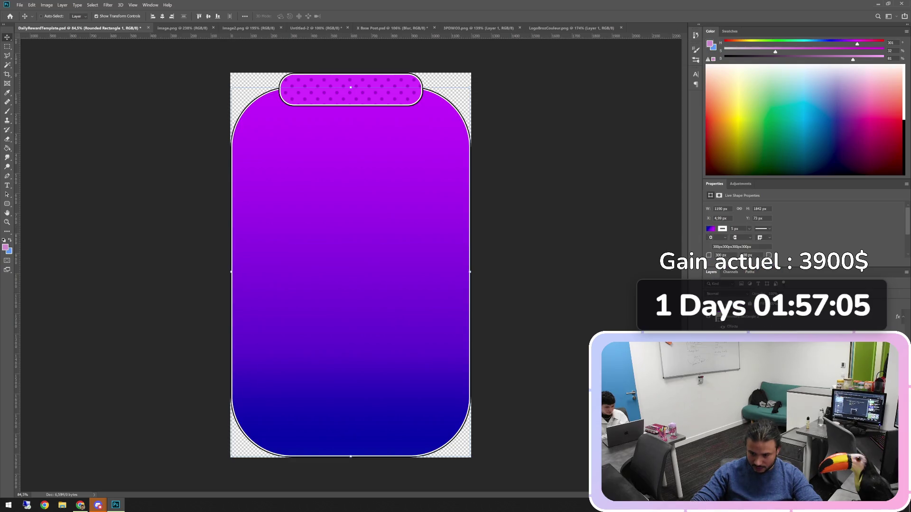
Step: Change the card's gradient stop to a light pink-violet
{"action": "left_click", "coordinate": [710, 229]}
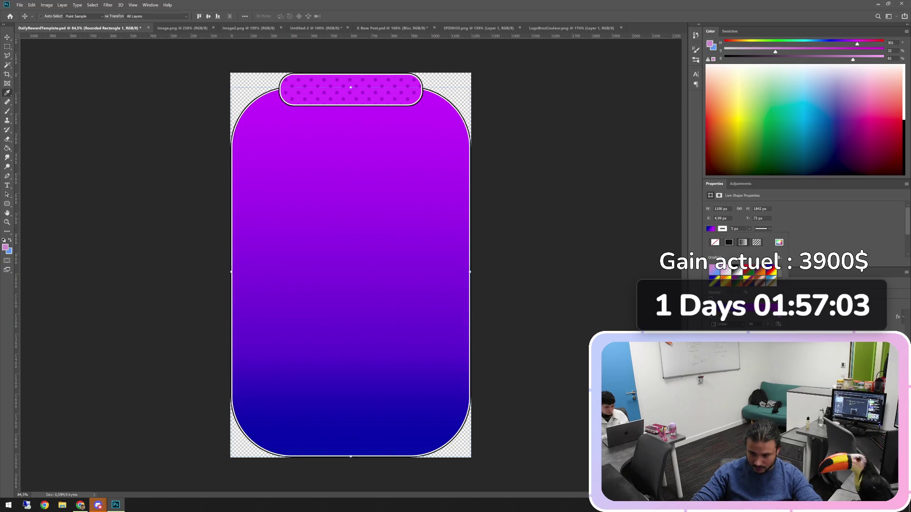
{"action": "double_click", "coordinate": [712, 315]}
{"action": "left_click", "coordinate": [351, 442]}
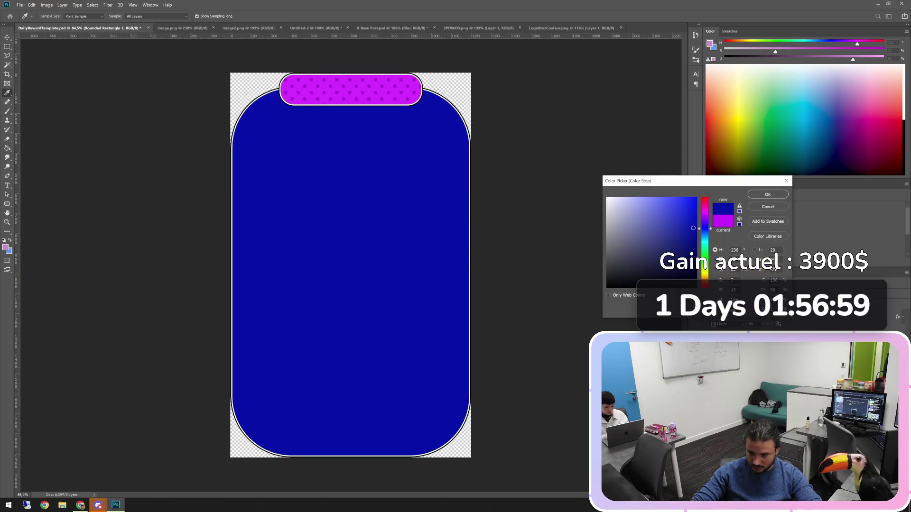
{"action": "left_click", "coordinate": [710, 44]}
{"action": "key", "text": "Return"}
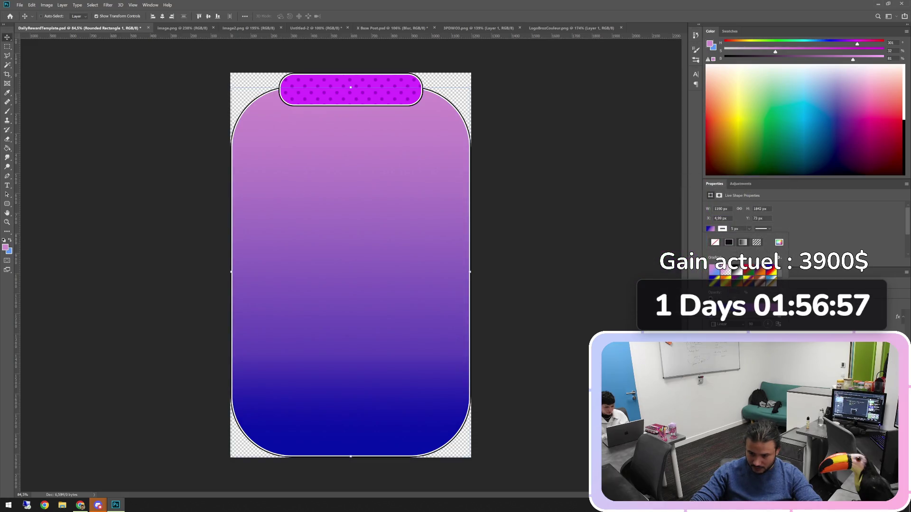
Step: In the Gradient Editor, lighten the blue start stop to light blue and apply it
{"action": "left_click", "coordinate": [742, 259]}
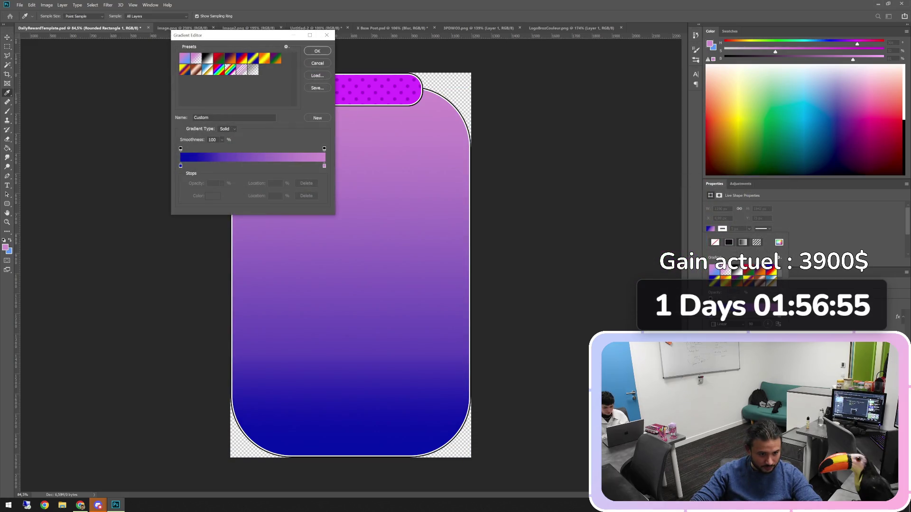
{"action": "double_click", "coordinate": [181, 165]}
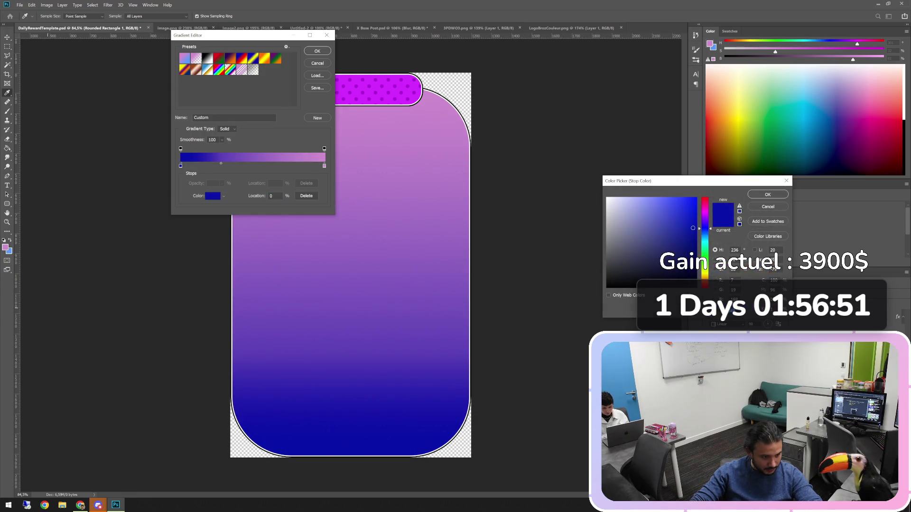
{"action": "left_click", "coordinate": [665, 198]}
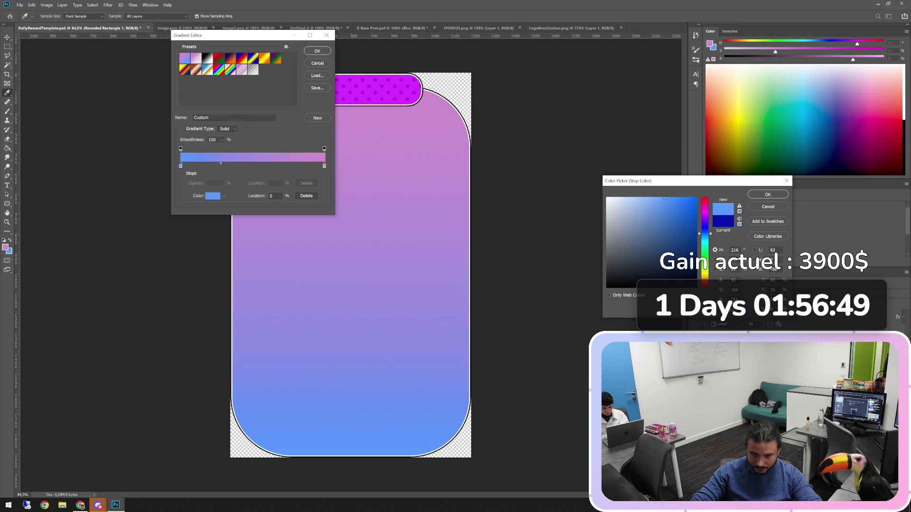
{"action": "left_click", "coordinate": [767, 194]}
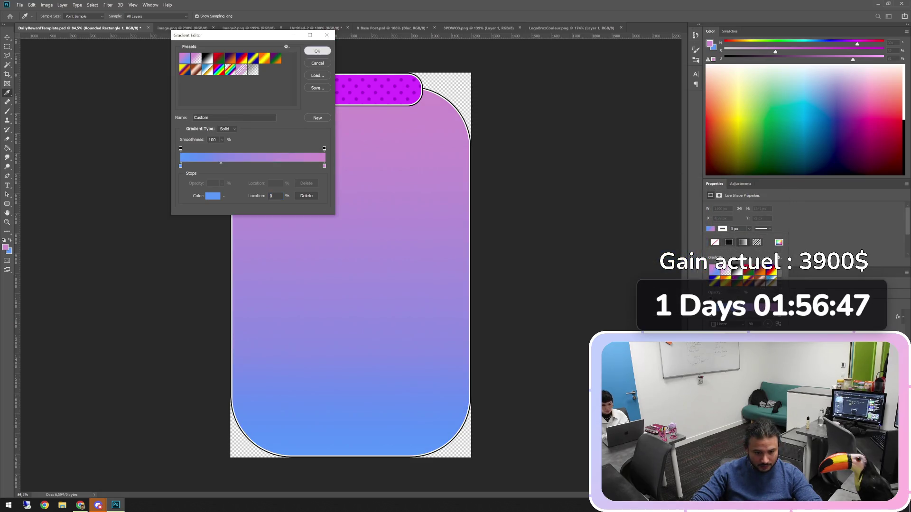
{"action": "left_click", "coordinate": [318, 51]}
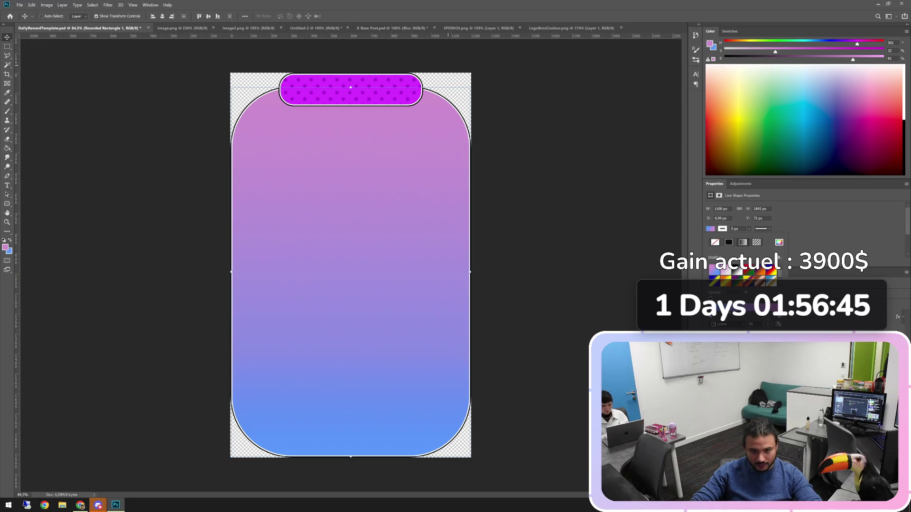
{"action": "scroll", "coordinate": [351, 265], "scroll_direction": "up", "scroll_amount": 3, "text": "alt"}
{"action": "scroll", "coordinate": [351, 265], "scroll_direction": "down", "scroll_amount": 2, "text": "alt"}
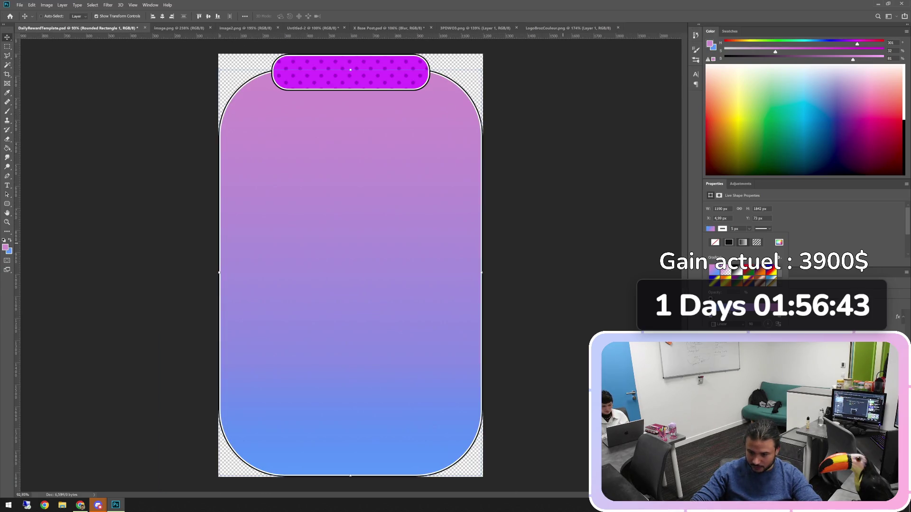
Step: Select the magenta top tab shape and look over its fill and layer style settings
{"action": "key", "text": "Escape"}
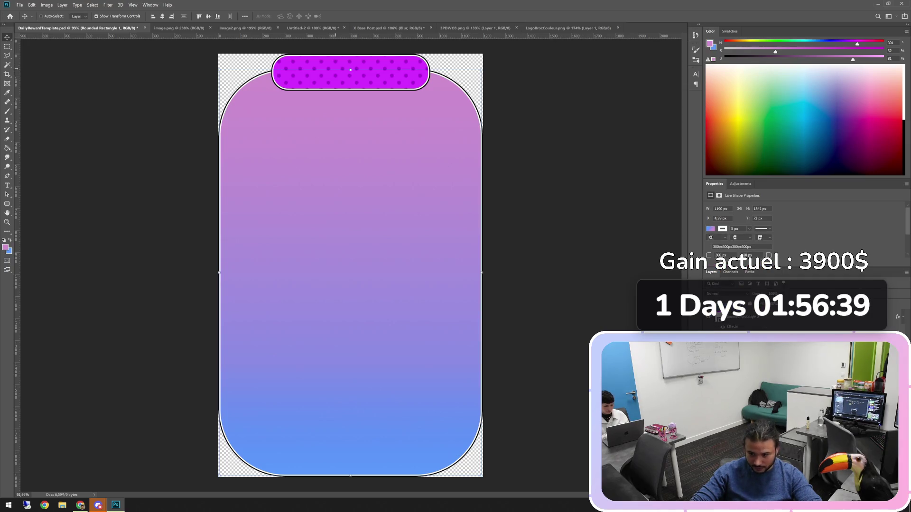
{"action": "key", "text": "alt+bracketright"}
{"action": "left_click", "coordinate": [710, 229]}
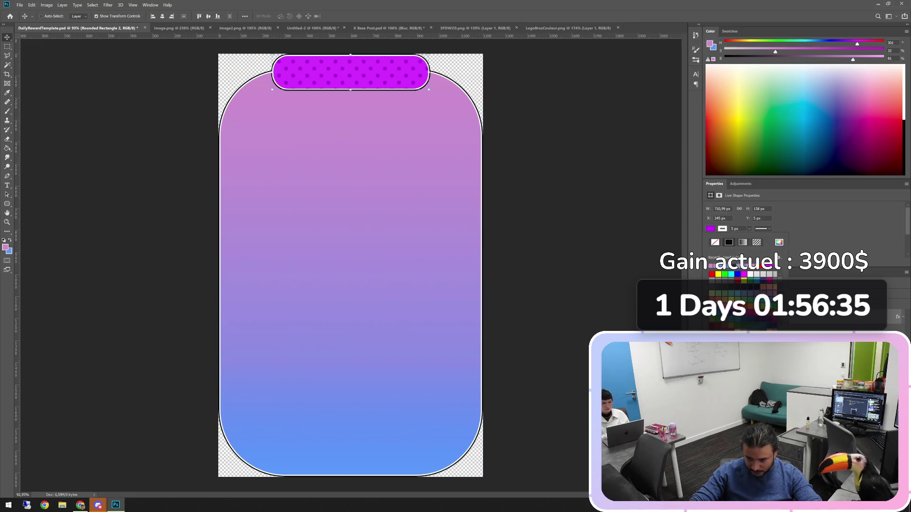
{"action": "key", "text": "Escape"}
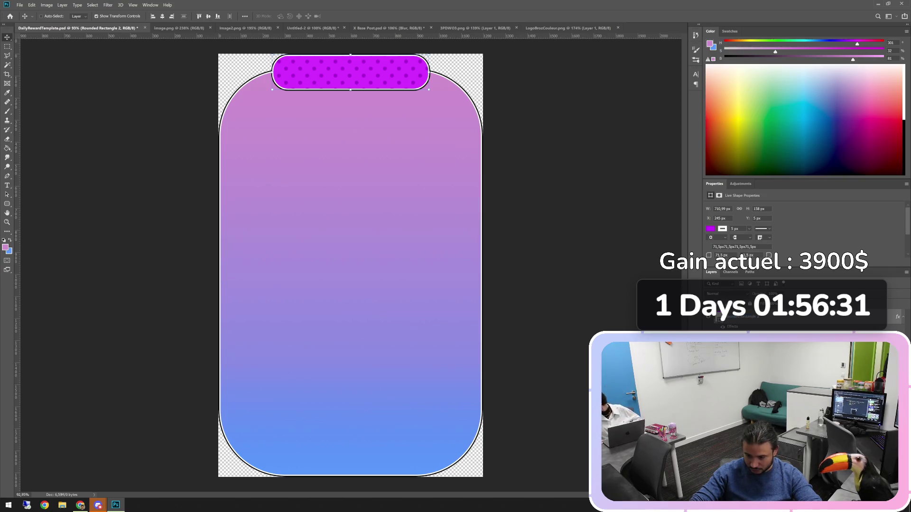
{"action": "key", "text": "h"}
{"action": "double_click", "coordinate": [806, 315]}
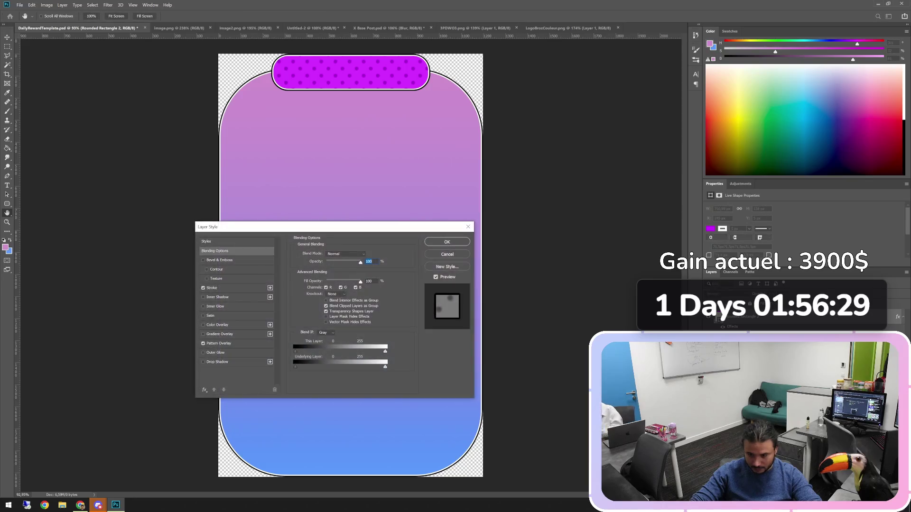
{"action": "left_click", "coordinate": [468, 226]}
{"action": "left_click", "coordinate": [710, 229]}
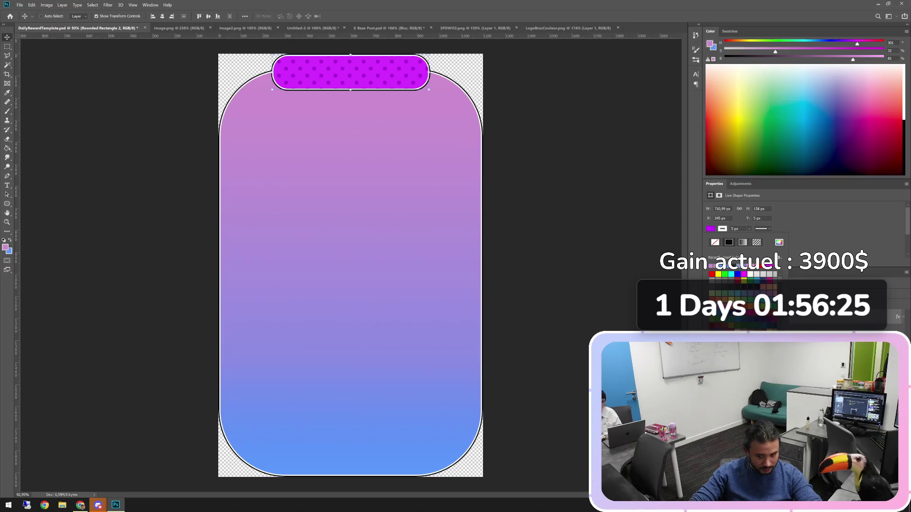
{"action": "left_click", "coordinate": [710, 44]}
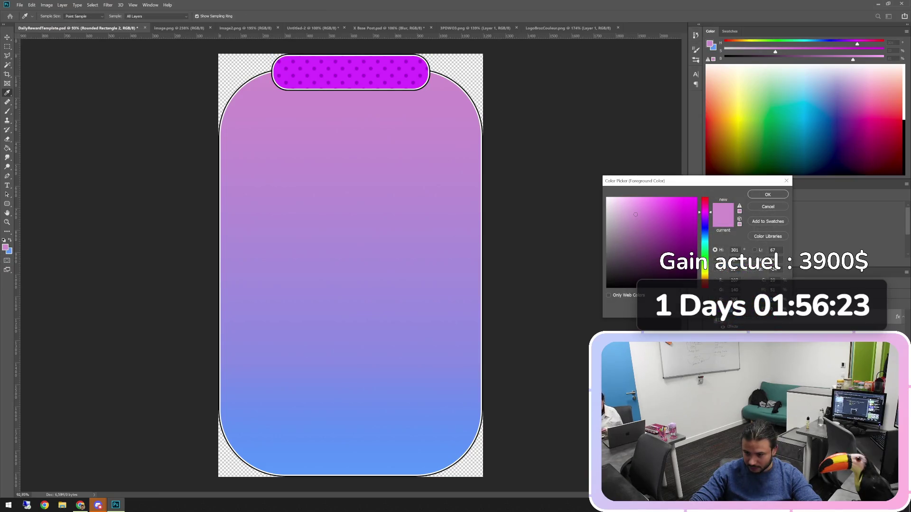
{"action": "key", "text": "Escape"}
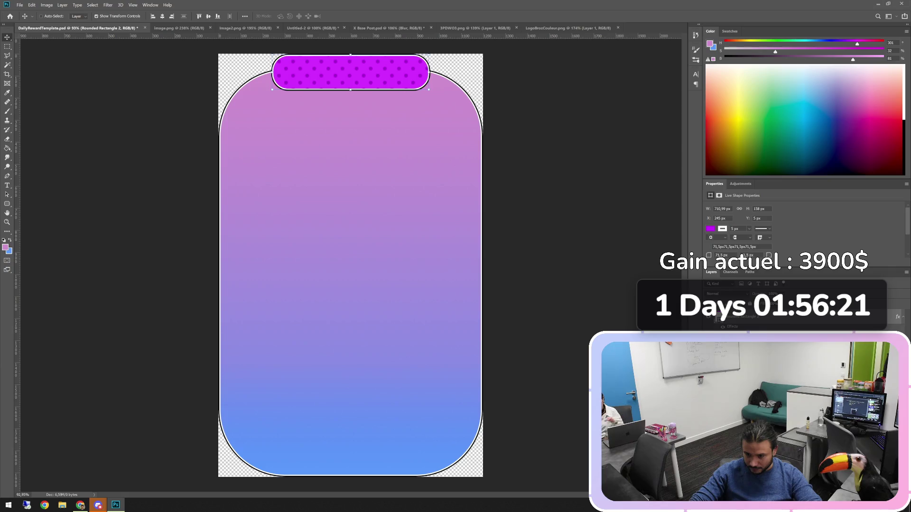
Step: Fill the tab with a light pink swatch, nudged slightly toward purple
{"action": "left_click", "coordinate": [711, 229]}
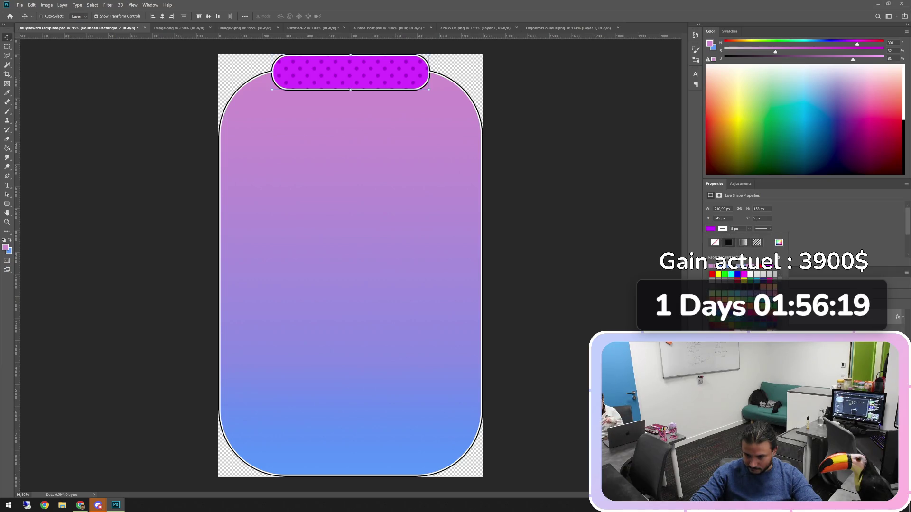
{"action": "left_click", "coordinate": [711, 265]}
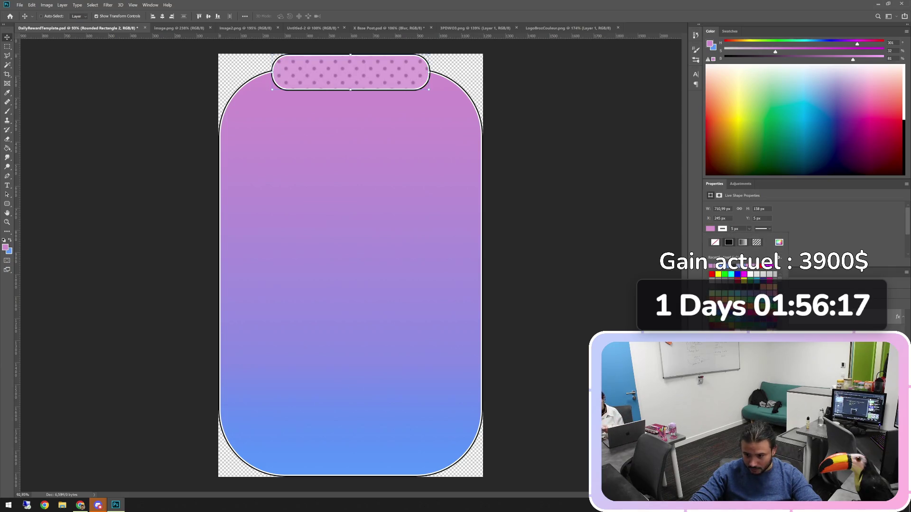
{"action": "left_click", "coordinate": [779, 242]}
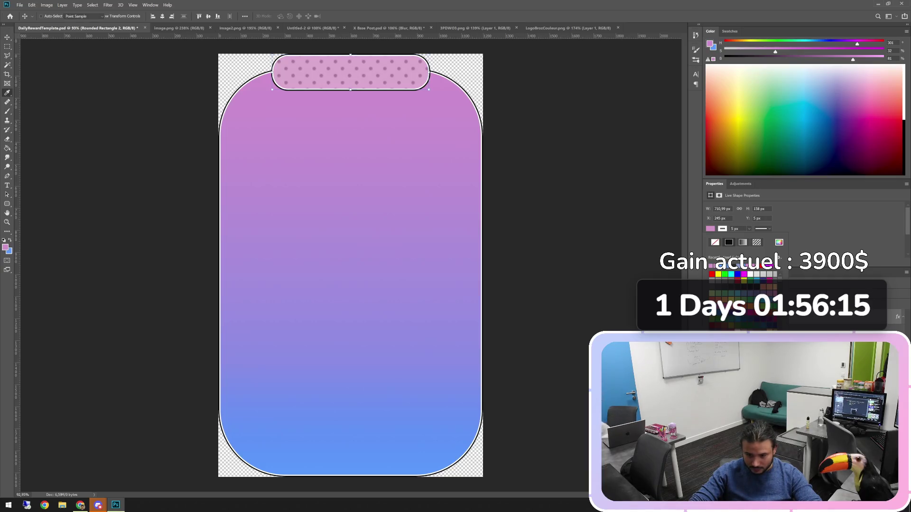
{"action": "left_click", "coordinate": [265, 118]}
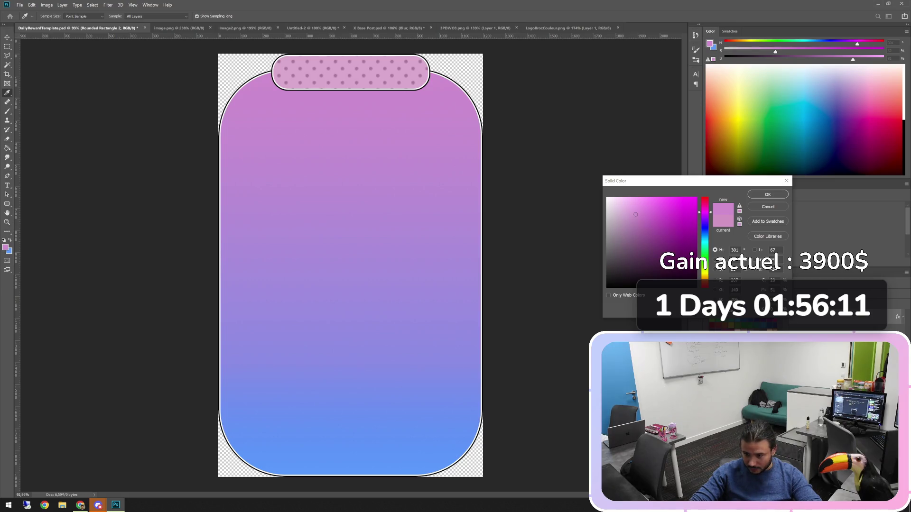
{"action": "left_click", "coordinate": [767, 195]}
{"action": "scroll", "coordinate": [350, 266], "scroll_direction": "down", "scroll_amount": 3, "text": "alt"}
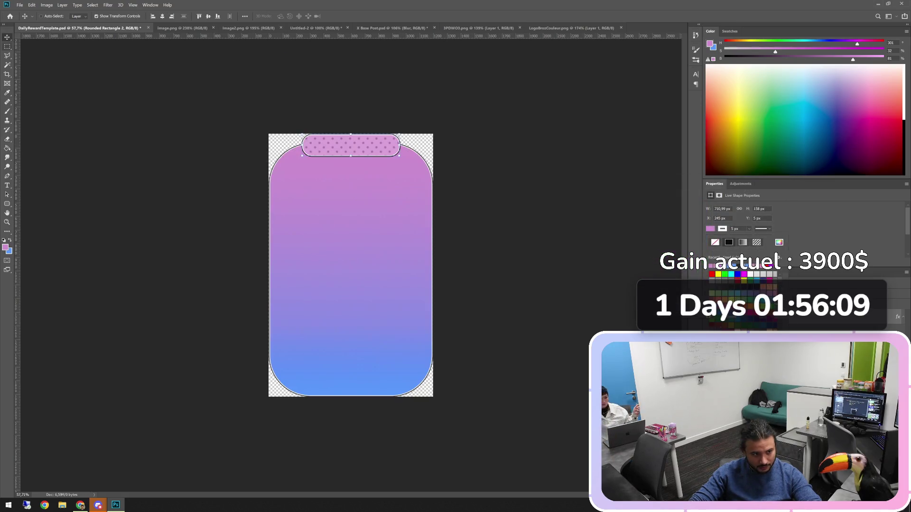
{"action": "scroll", "coordinate": [354, 252], "scroll_direction": "up", "scroll_amount": 3, "text": "alt"}
{"action": "scroll", "coordinate": [354, 252], "scroll_direction": "down", "scroll_amount": 2, "text": "alt"}
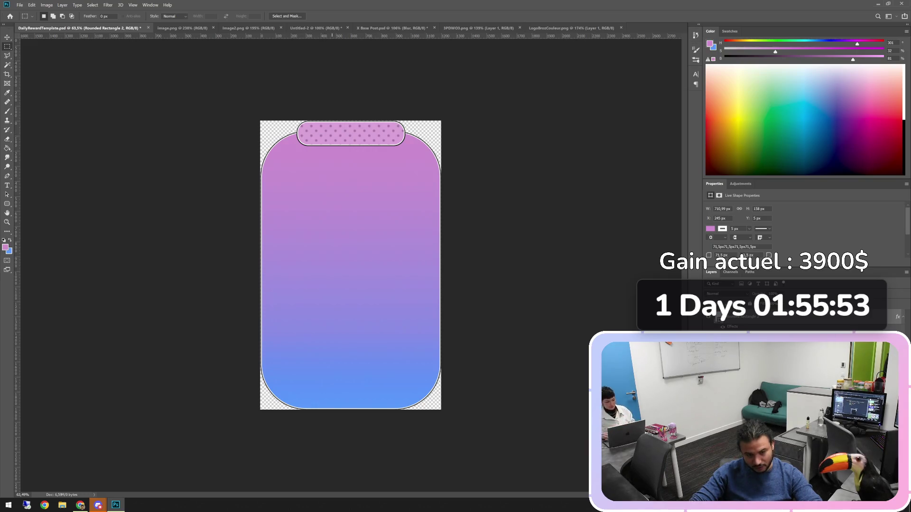
{"action": "scroll", "coordinate": [350, 265], "scroll_direction": "up", "scroll_amount": 3, "text": "alt"}
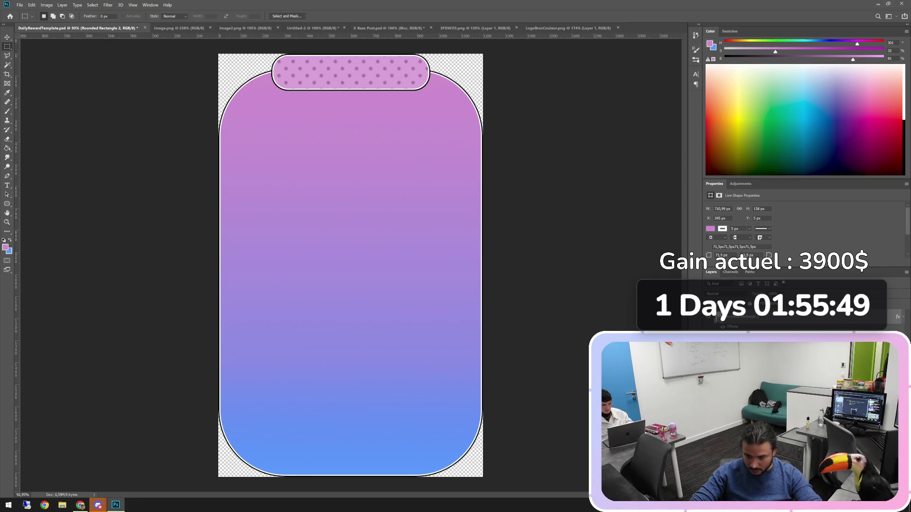
{"action": "left_click", "coordinate": [711, 229]}
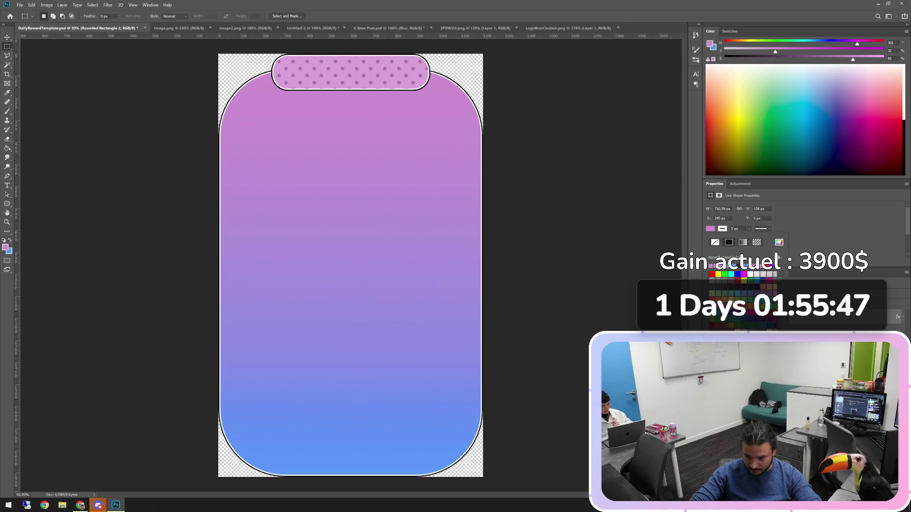
Step: Deepen the tab's fill to a richer, saturated magenta
{"action": "left_click", "coordinate": [779, 242]}
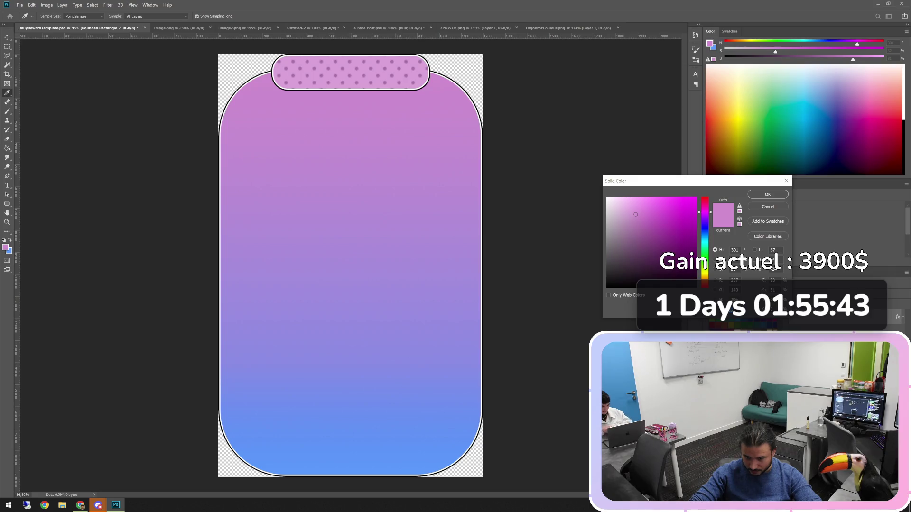
{"action": "left_click_drag", "start_coordinate": [636, 214], "coordinate": [650, 215]}
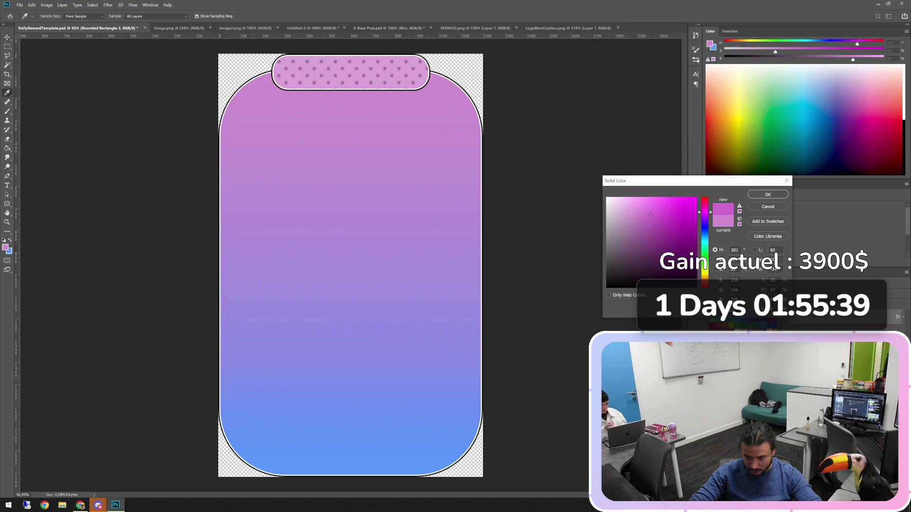
{"action": "left_click", "coordinate": [768, 194]}
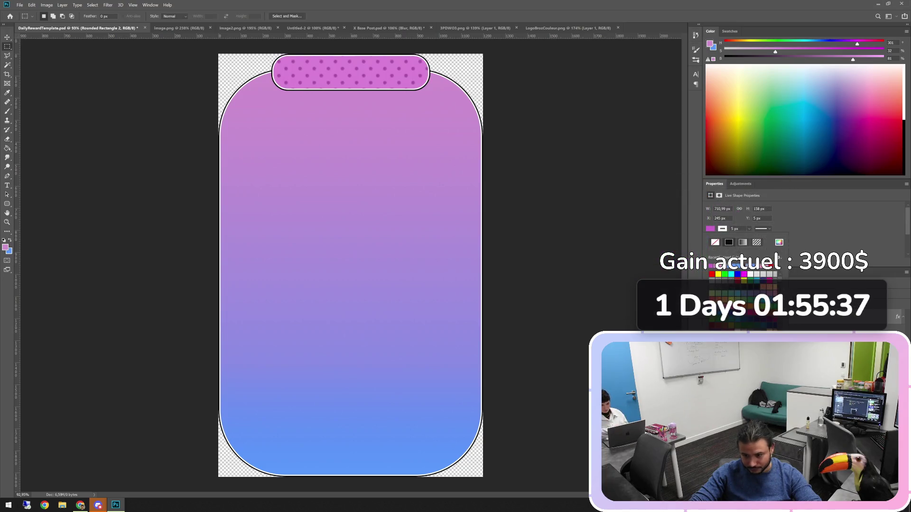
{"action": "key", "text": "Escape"}
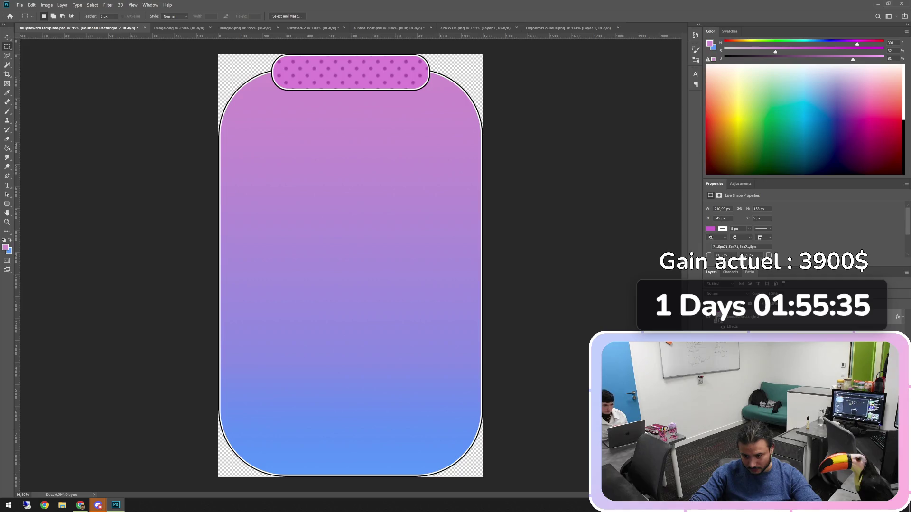
Step: Check the tab's outline colour, keeping it unchanged
{"action": "left_click", "coordinate": [722, 229]}
{"action": "left_click", "coordinate": [779, 242]}
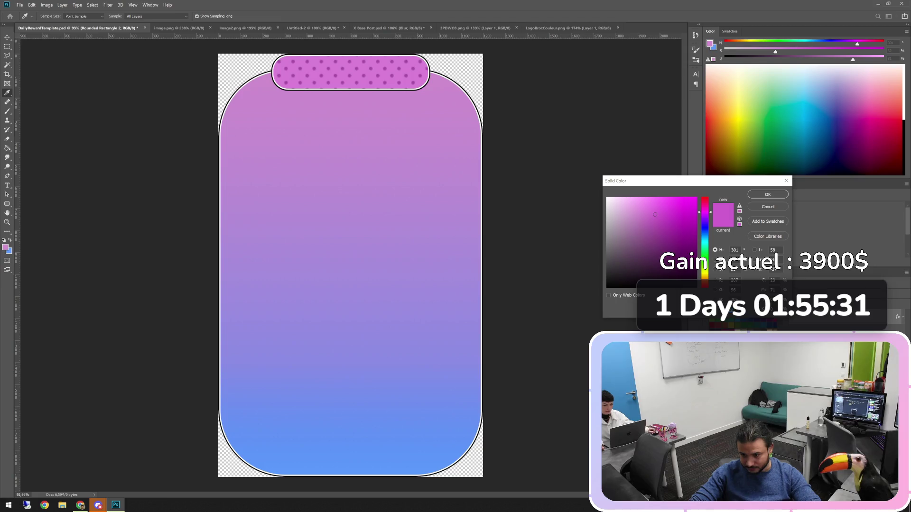
{"action": "left_click", "coordinate": [767, 195]}
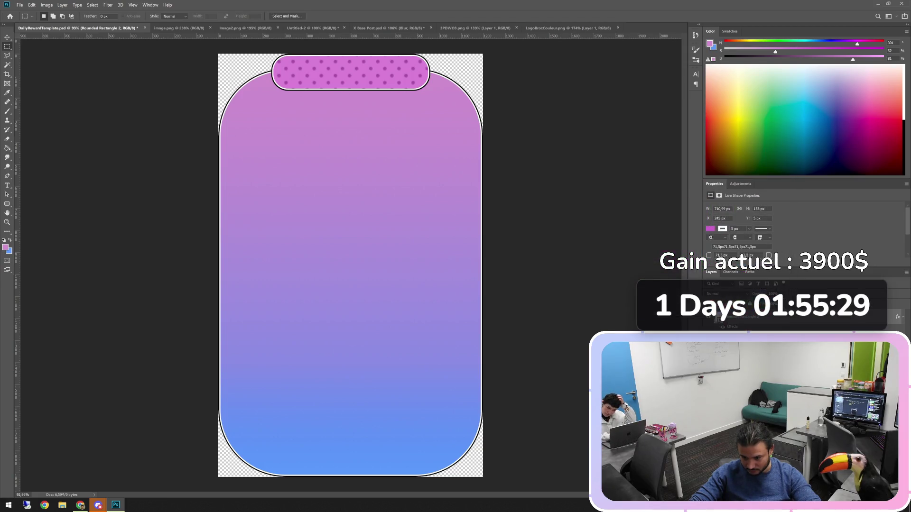
{"action": "key", "text": "alt+bracketleft"}
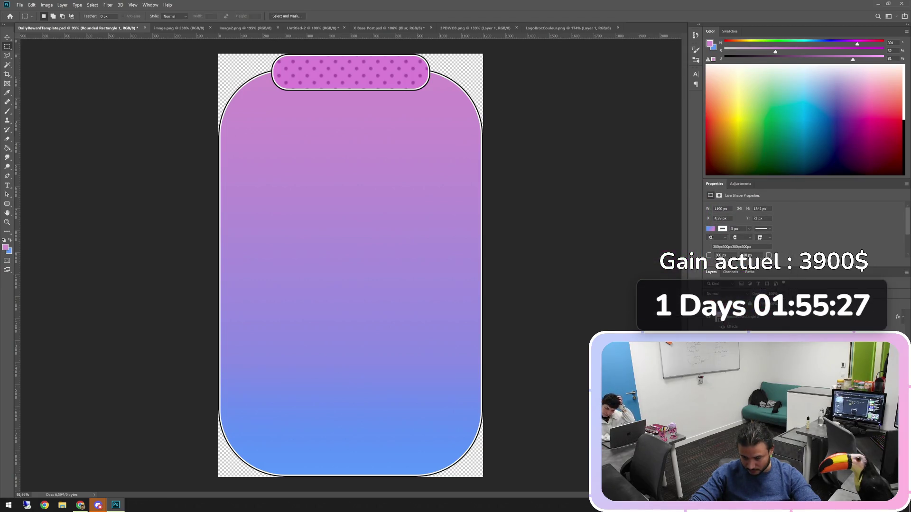
Step: Make the card gradient's top stop a stronger magenta
{"action": "left_click", "coordinate": [710, 229]}
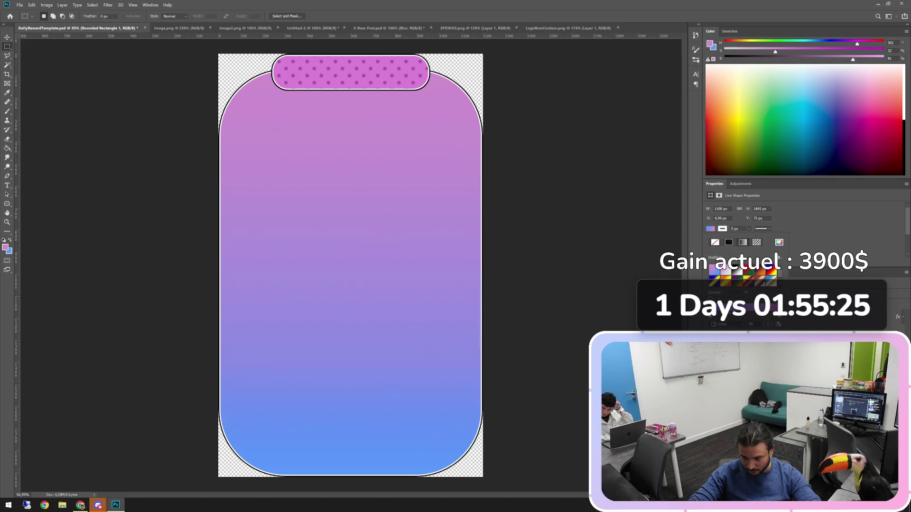
{"action": "double_click", "coordinate": [712, 312]}
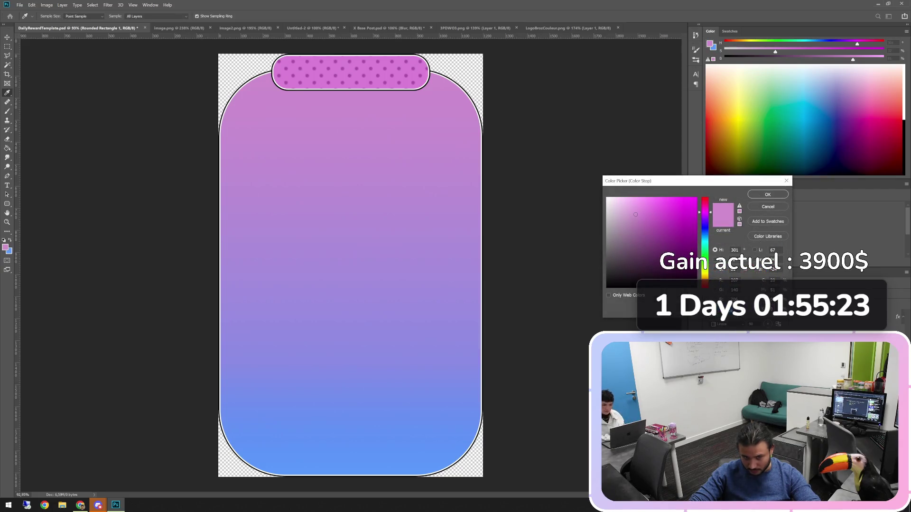
{"action": "left_click", "coordinate": [655, 215]}
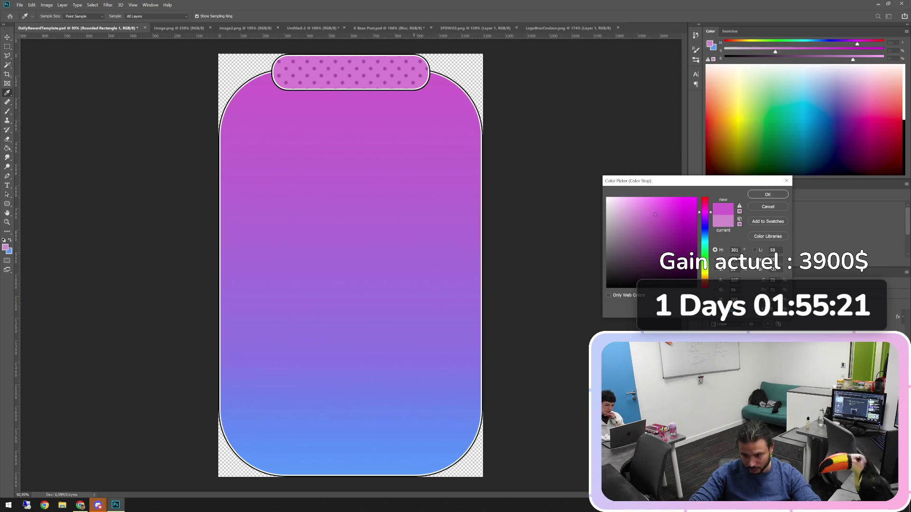
{"action": "key", "text": "Return"}
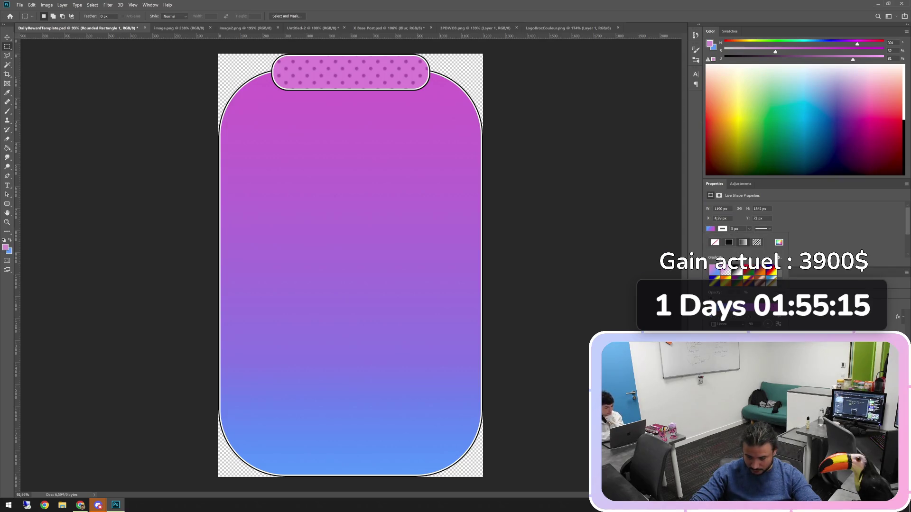
Step: Apply the magenta-to-white gradient preset to the card and select its white stop in the Gradient Editor
{"action": "left_click", "coordinate": [746, 308]}
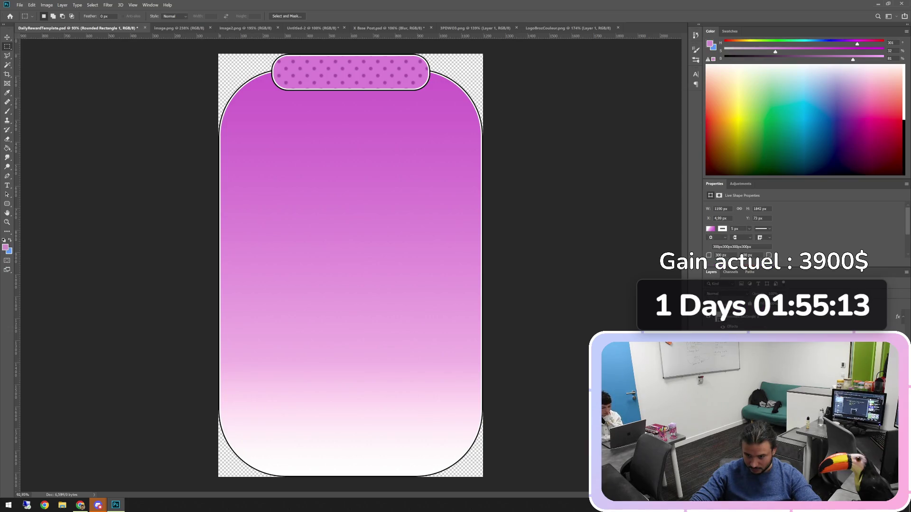
{"action": "key", "text": "ctrl+z"}
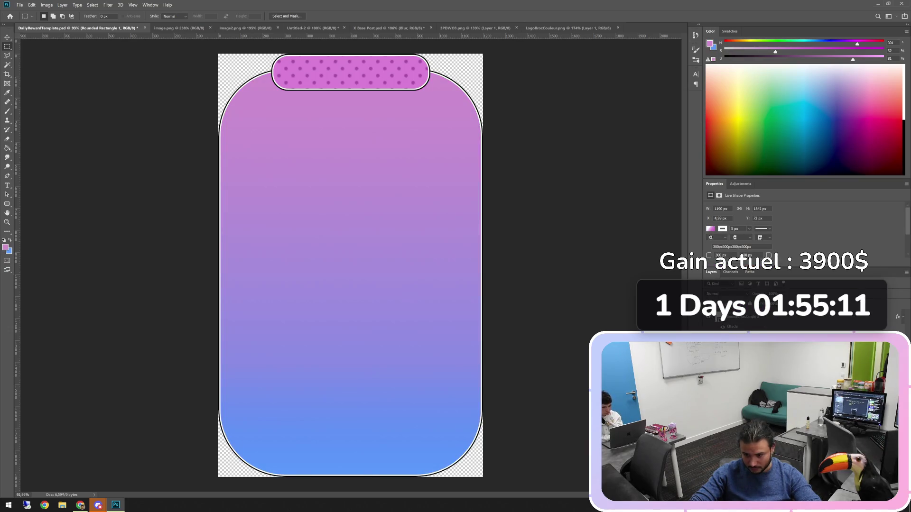
{"action": "key", "text": "ctrl+shift+z"}
{"action": "left_click", "coordinate": [710, 228]}
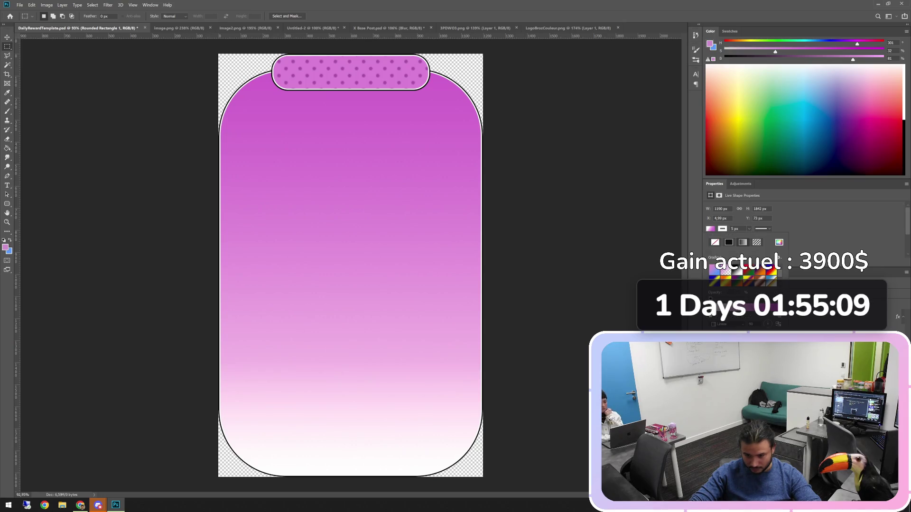
{"action": "left_click", "coordinate": [743, 259]}
{"action": "left_click", "coordinate": [180, 166]}
Step: Change the gradient's white start stop to a deep blue and apply it to the card
{"action": "left_click", "coordinate": [213, 195]}
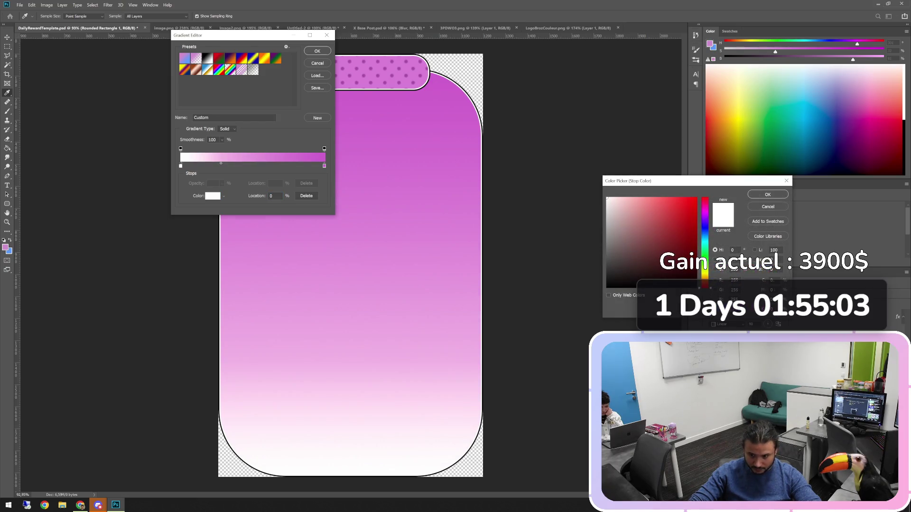
{"action": "key", "text": "ctrl+v"}
{"action": "left_click_drag", "start_coordinate": [665, 199], "coordinate": [676, 198]}
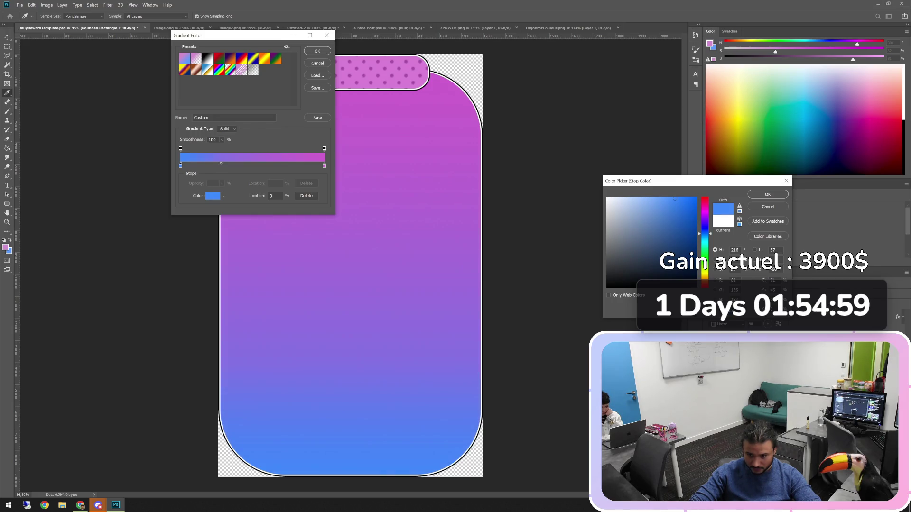
{"action": "left_click", "coordinate": [768, 195]}
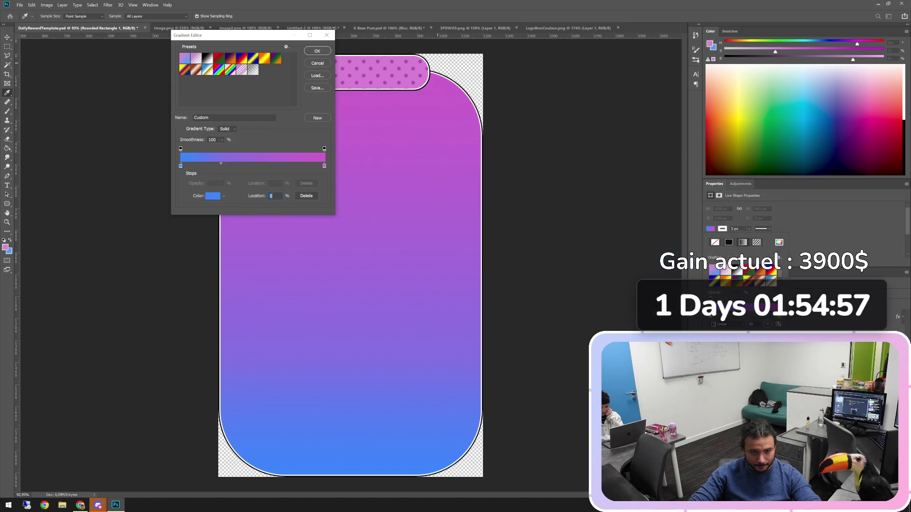
{"action": "left_click", "coordinate": [317, 50]}
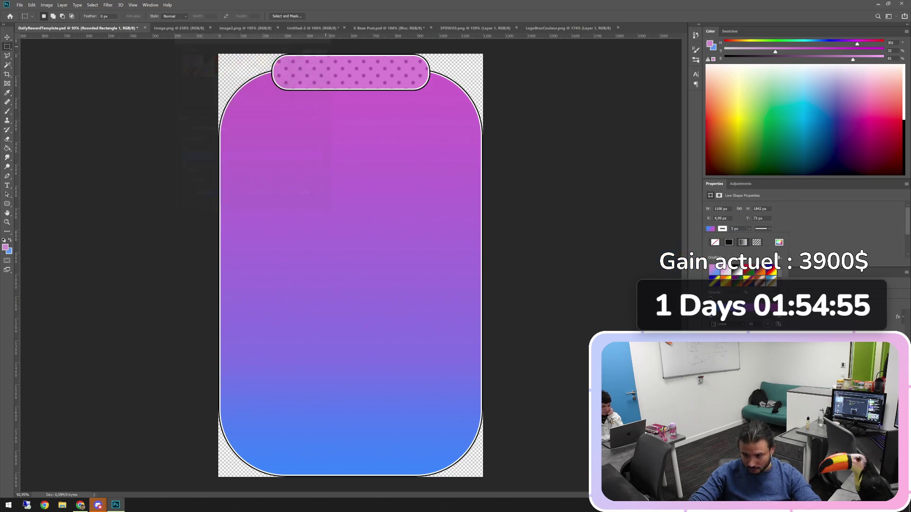
Step: Reselect the card layer and inspect its magenta gradient stop without changes
{"action": "left_click", "coordinate": [749, 316]}
{"action": "left_click", "coordinate": [749, 337]}
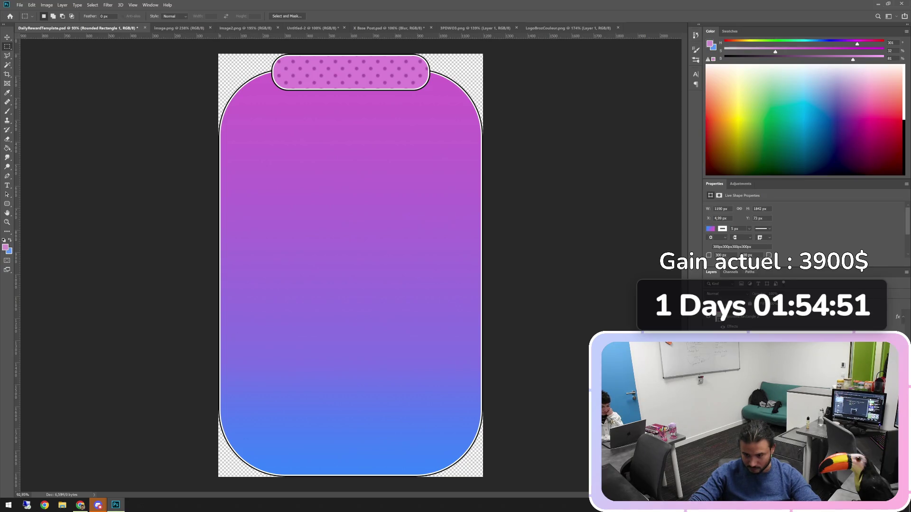
{"action": "left_click", "coordinate": [710, 228]}
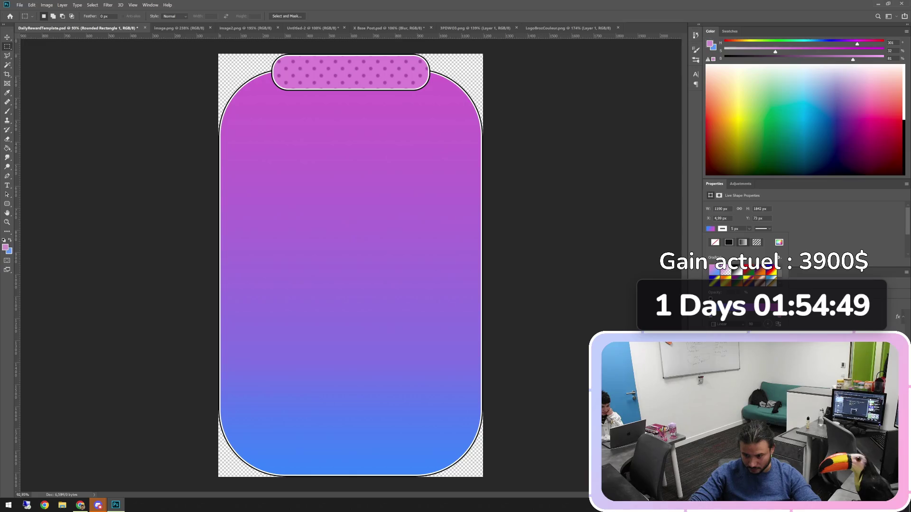
{"action": "double_click", "coordinate": [711, 314]}
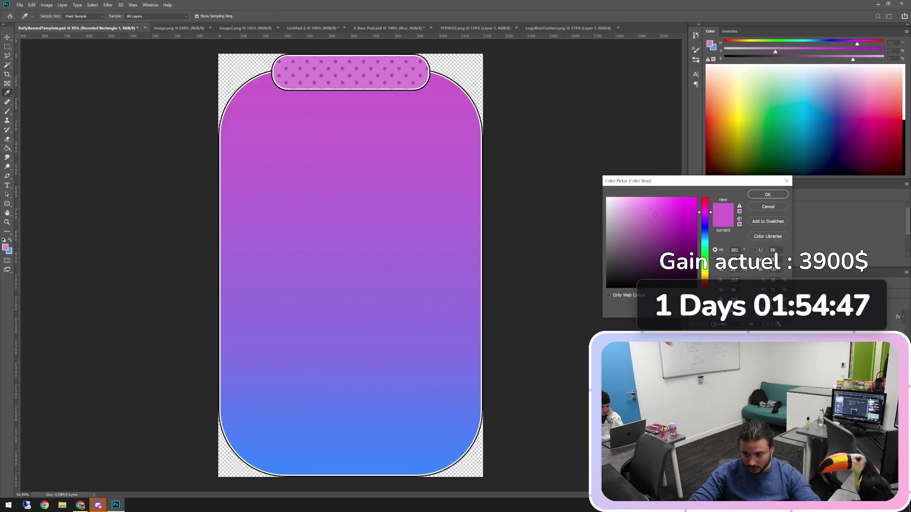
{"action": "left_click", "coordinate": [768, 195]}
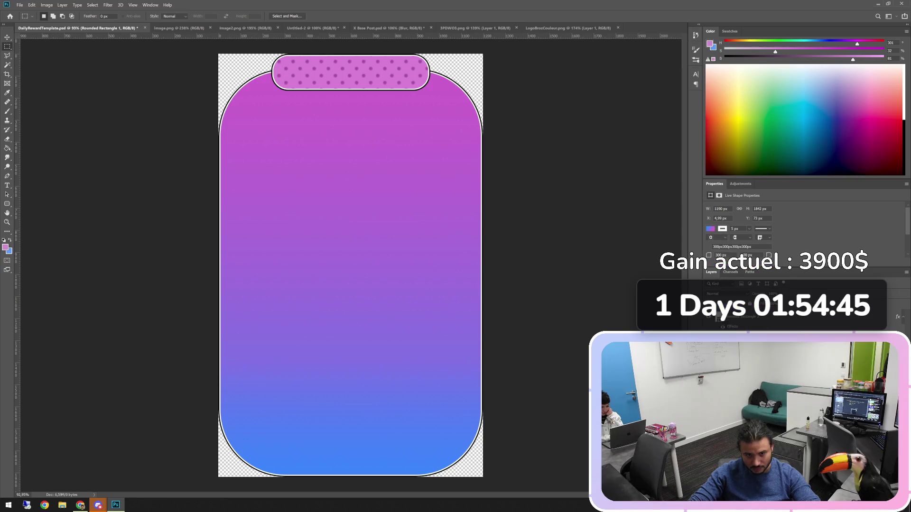
{"action": "key", "text": "v"}
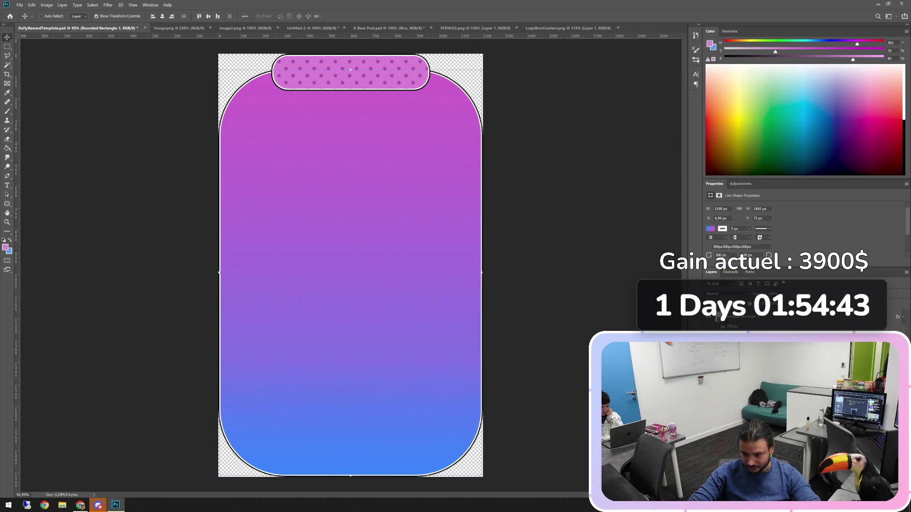
{"action": "left_click", "coordinate": [760, 316]}
{"action": "left_click", "coordinate": [711, 229]}
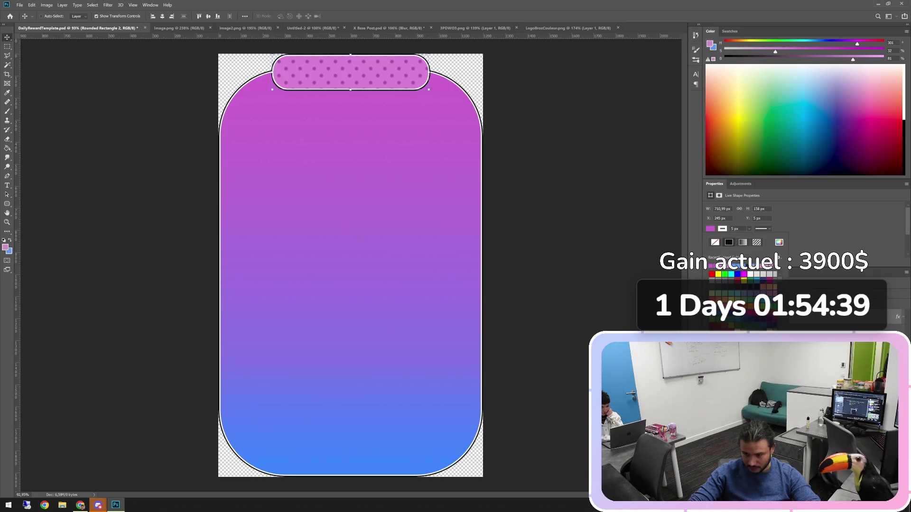
{"action": "left_click", "coordinate": [779, 242]}
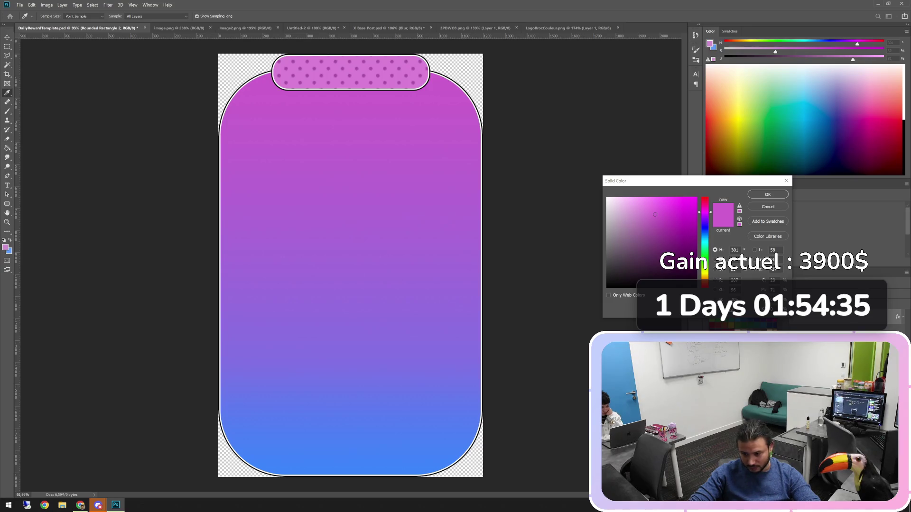
{"action": "left_click", "coordinate": [768, 194]}
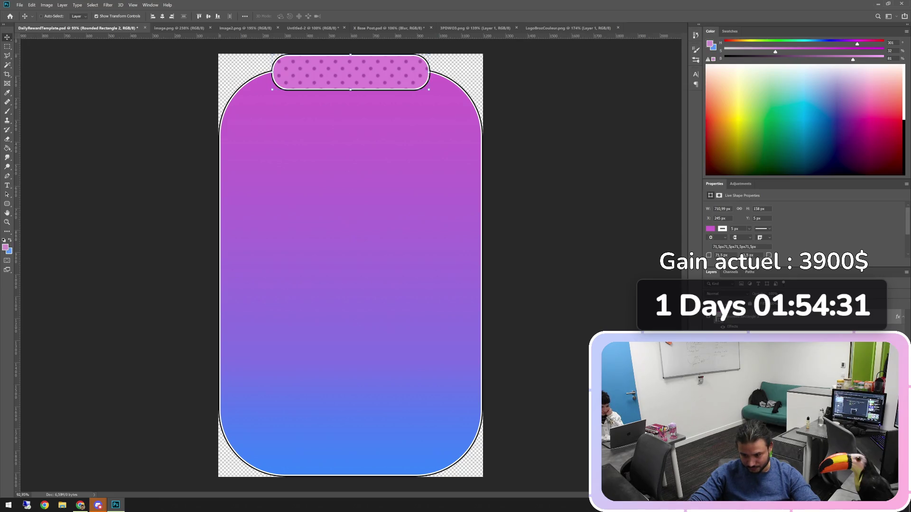
{"action": "double_click", "coordinate": [806, 316]}
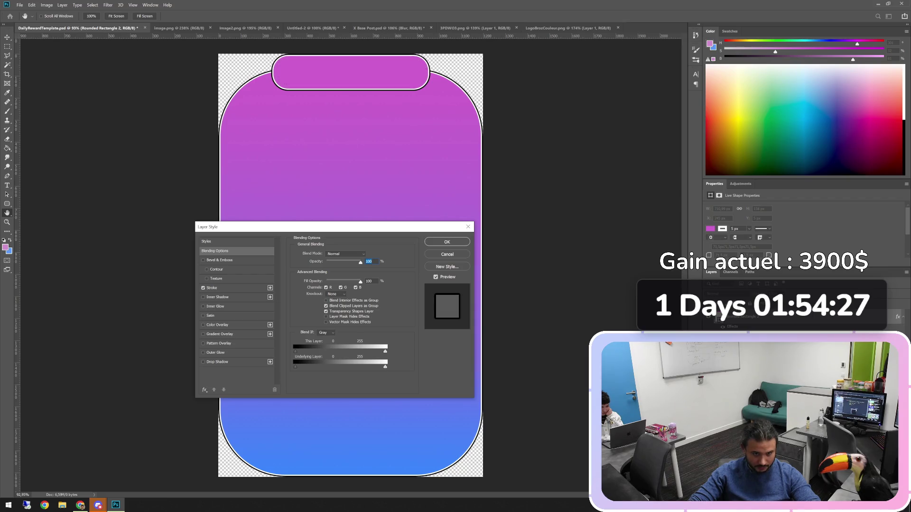
Step: Set the tab's Pattern Overlay to 0% opacity with Normal blend mode and confirm
{"action": "left_click", "coordinate": [203, 344]}
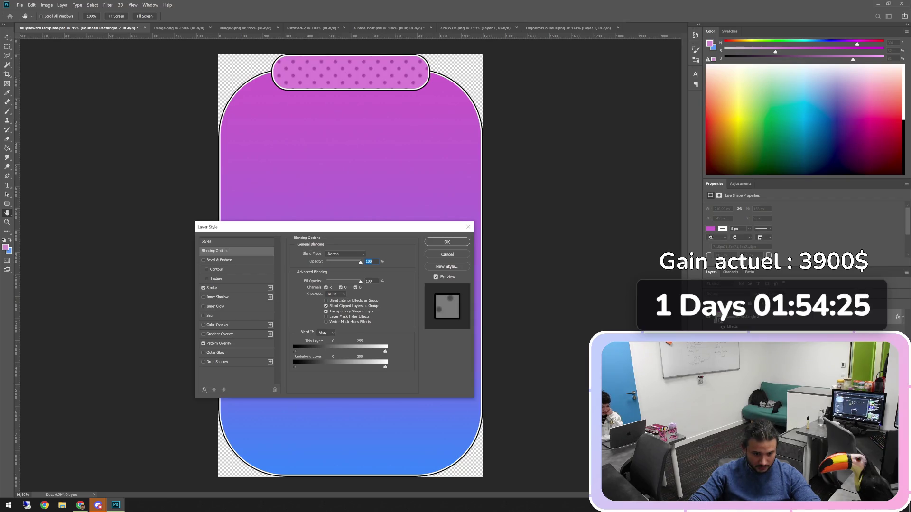
{"action": "left_click", "coordinate": [219, 343]}
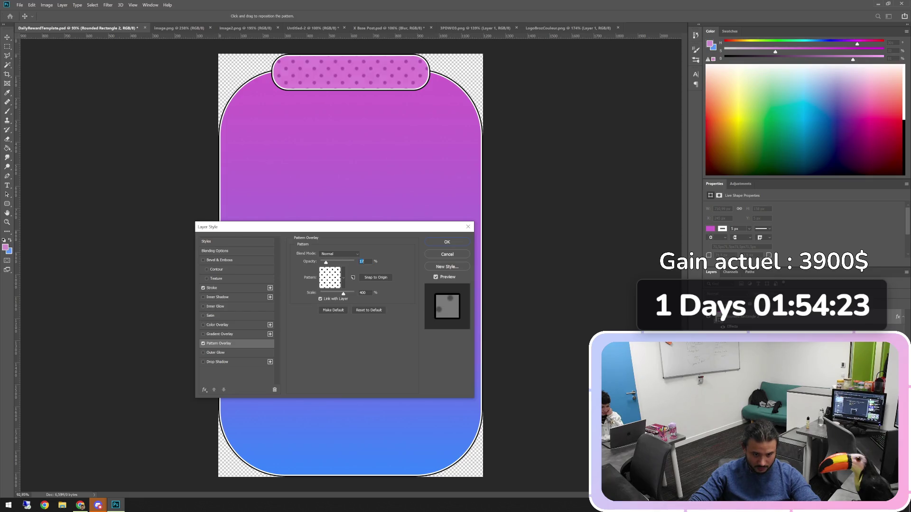
{"action": "type", "text": "00"}
{"action": "left_click", "coordinate": [339, 254]}
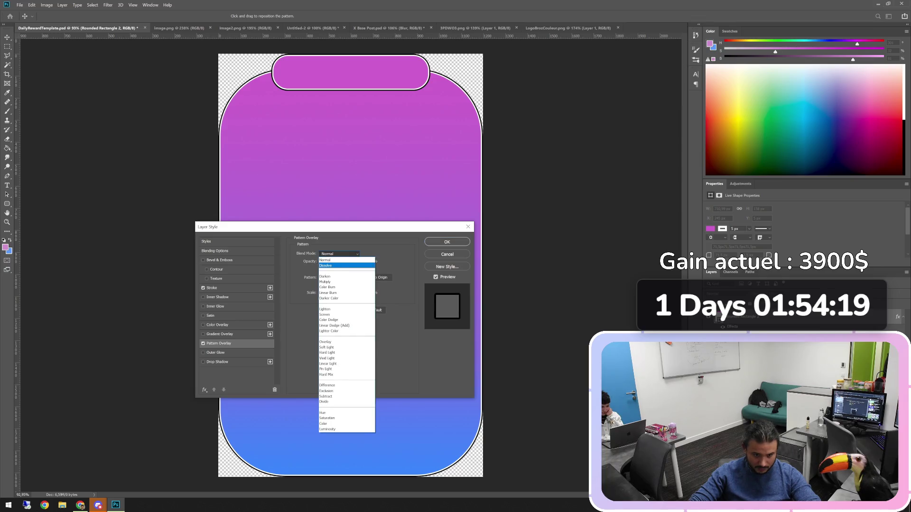
{"action": "key", "text": "Down"}
{"action": "key", "text": "Return"}
{"action": "type", "text": "13"}
{"action": "type", "text": "0"}
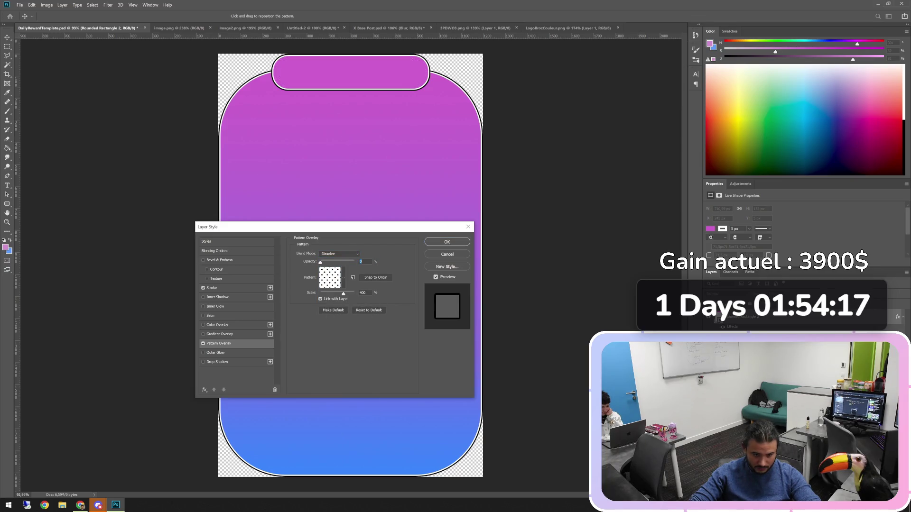
{"action": "left_click", "coordinate": [340, 254]}
{"action": "key", "text": "Escape"}
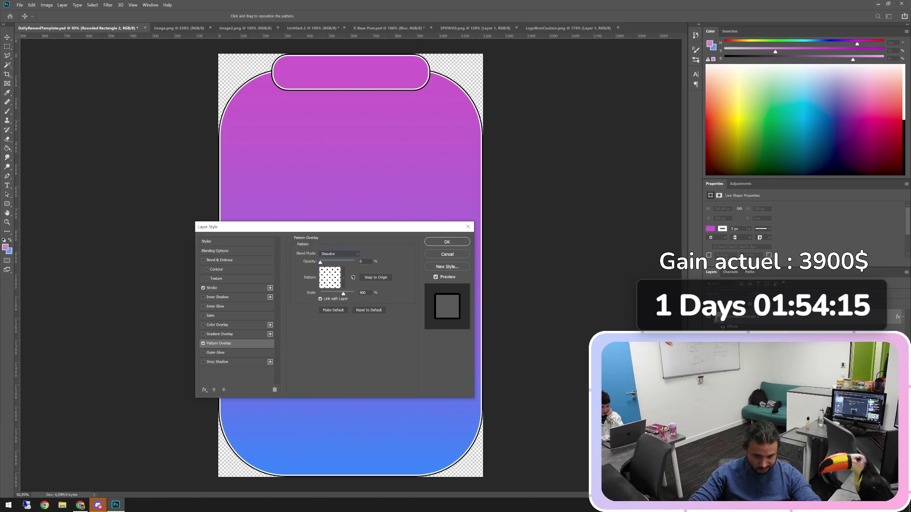
{"action": "left_click", "coordinate": [340, 254]}
{"action": "left_click", "coordinate": [333, 260]}
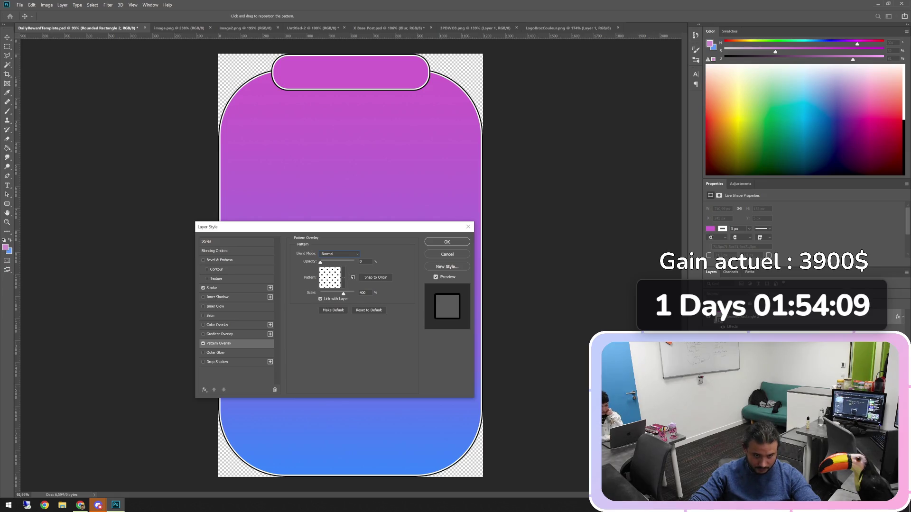
{"action": "key", "text": "Return"}
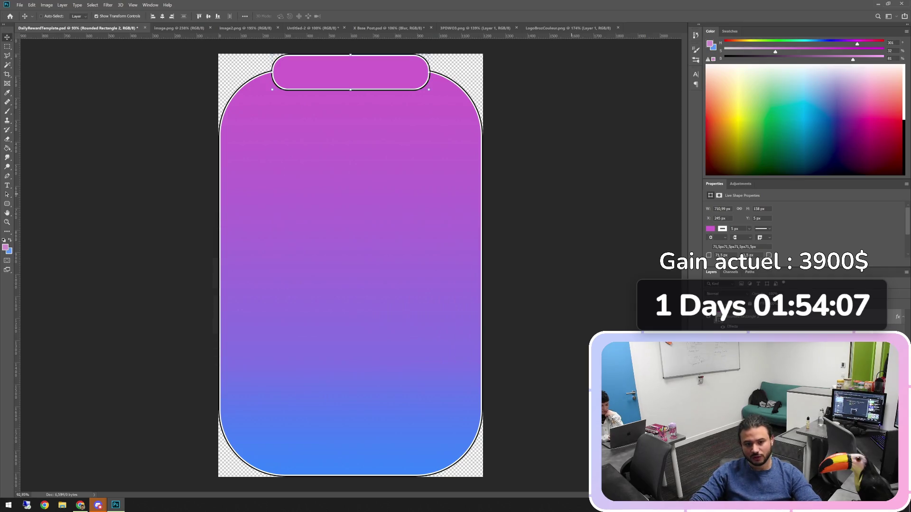
{"action": "key", "text": "m"}
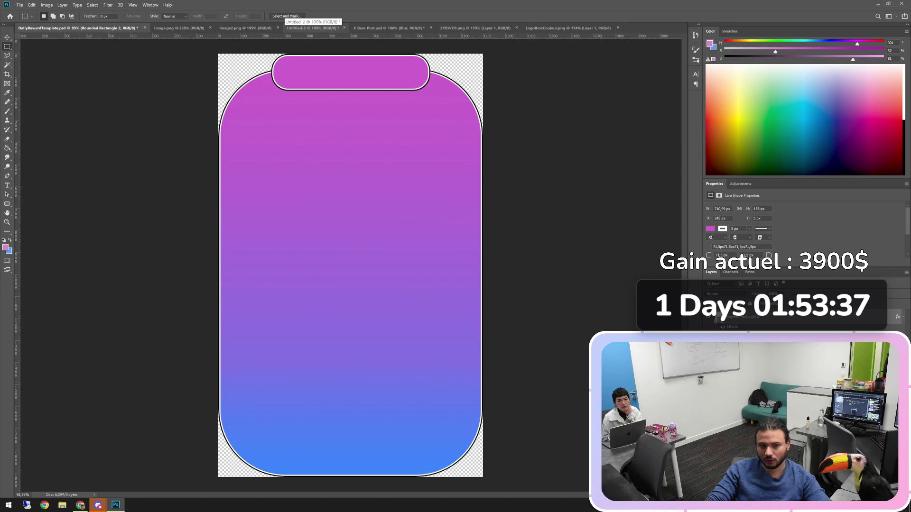
{"action": "left_click", "coordinate": [245, 28]}
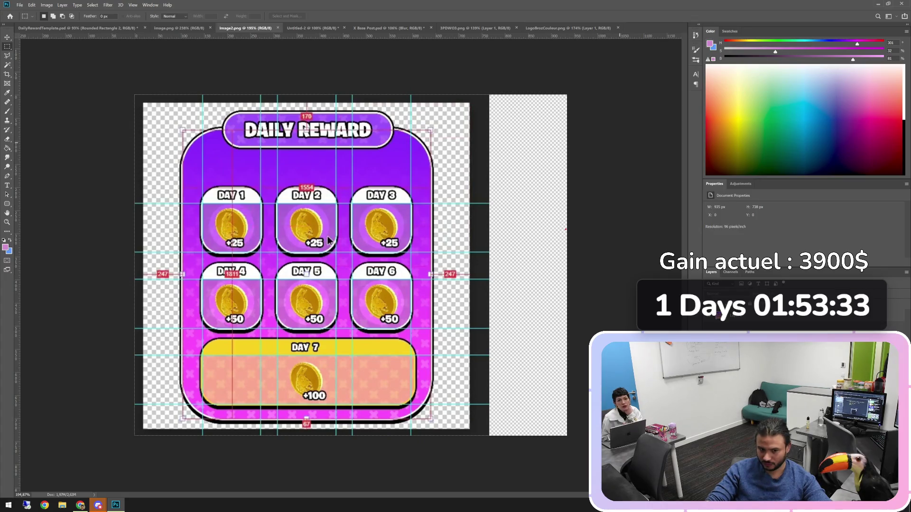
Step: Compare the template with the Image2.png Daily Reward reference, ending back on DailyRewardTemplate.psd
{"action": "left_click", "coordinate": [71, 28]}
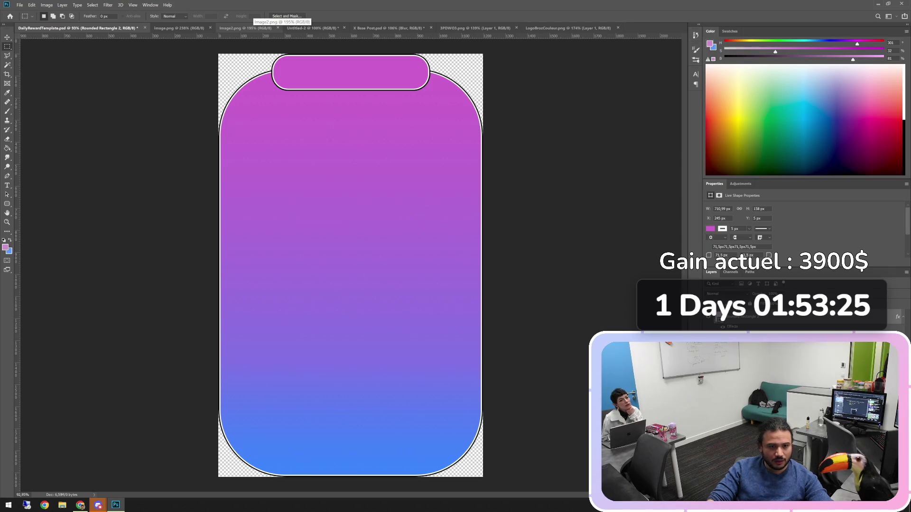
{"action": "left_click", "coordinate": [245, 27]}
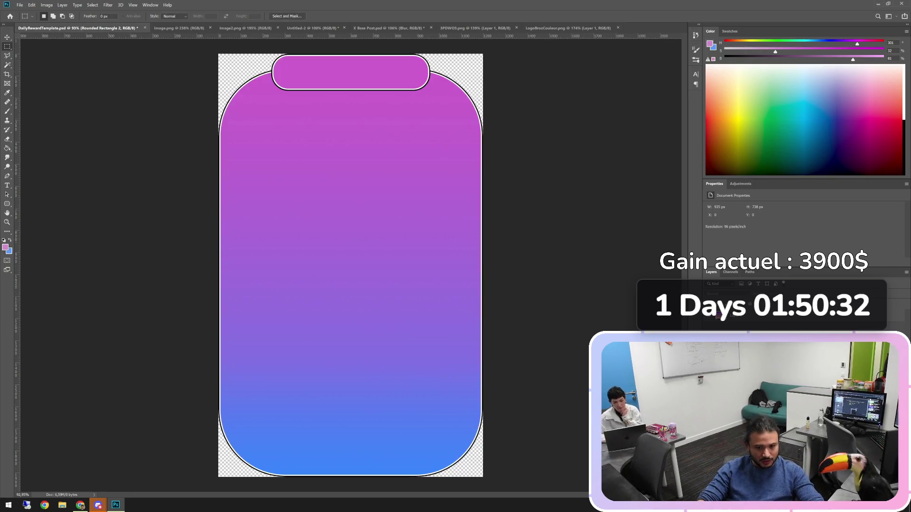
{"action": "left_click", "coordinate": [76, 28]}
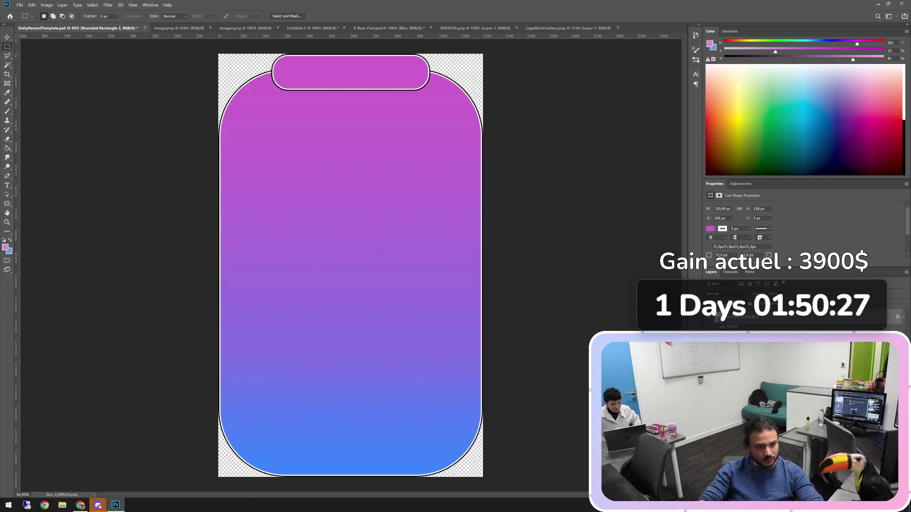
{"action": "key", "text": "ctrl+Tab"}
{"action": "left_click", "coordinate": [245, 28]}
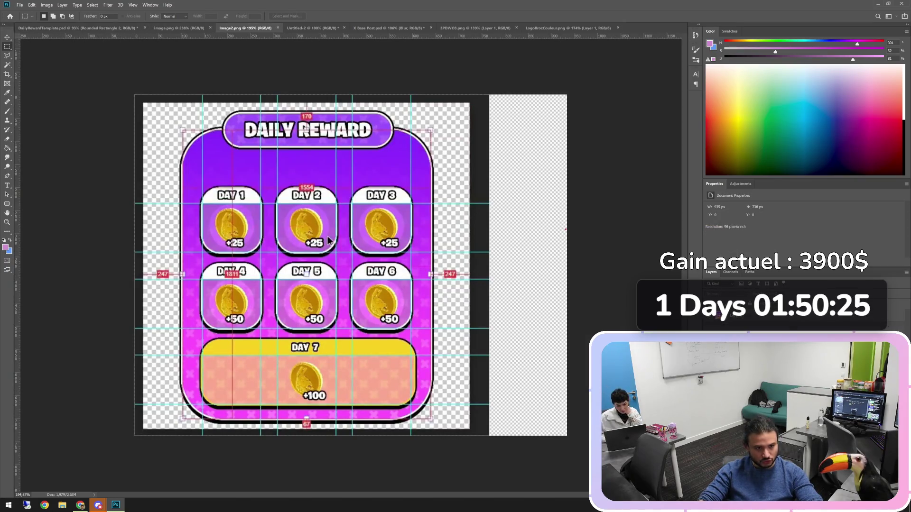
{"action": "key", "text": "ctrl+shift+Tab"}
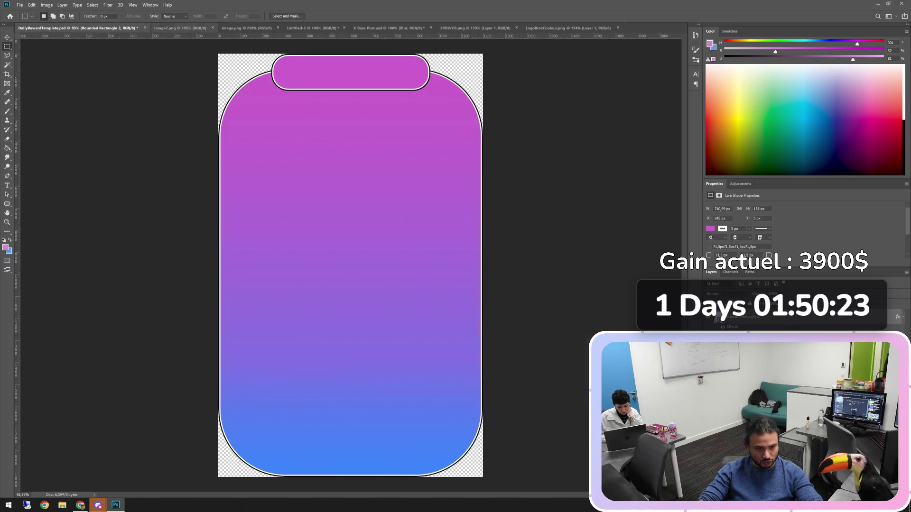
{"action": "key", "text": "ctrl+Tab"}
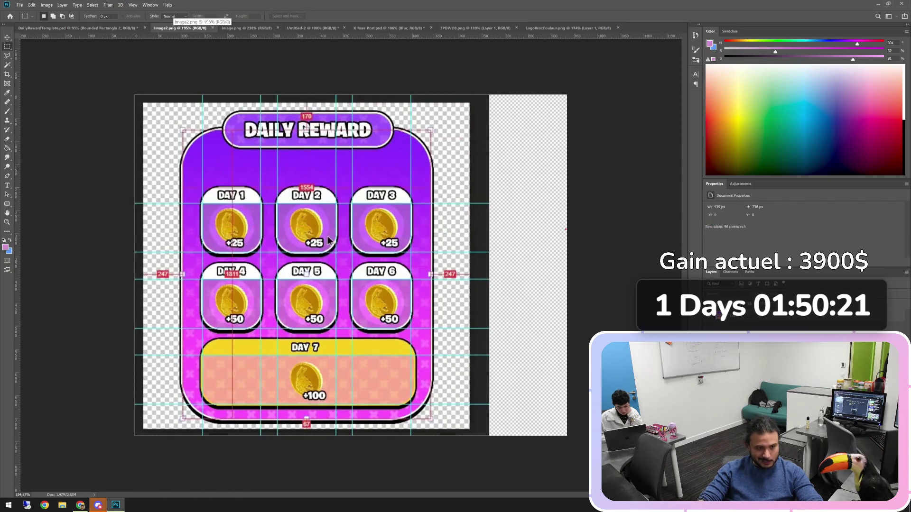
{"action": "key", "text": "ctrl+shift+Tab"}
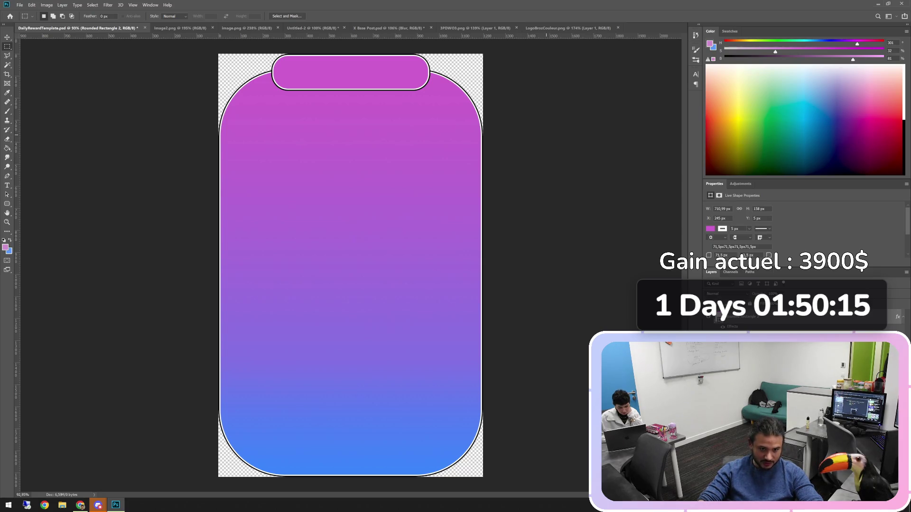
{"action": "key", "text": "ctrl+Tab"}
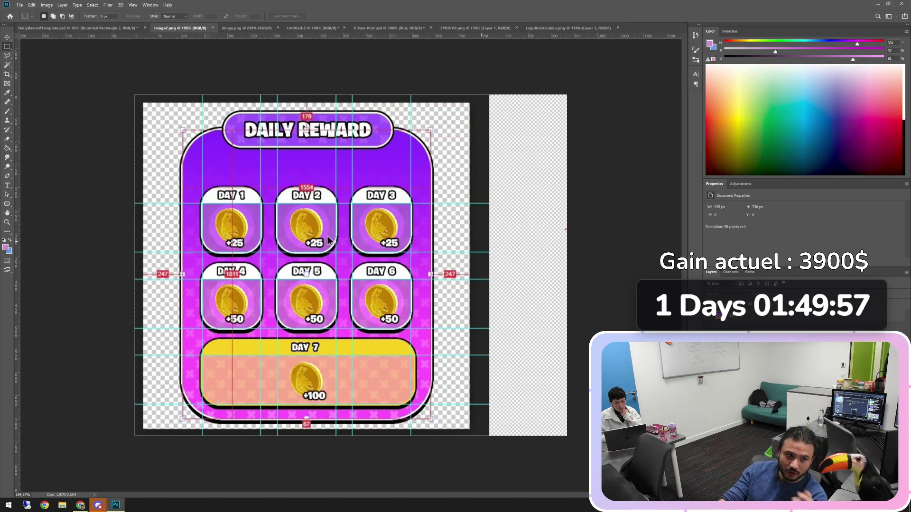
{"action": "key", "text": "ctrl+shift+Tab"}
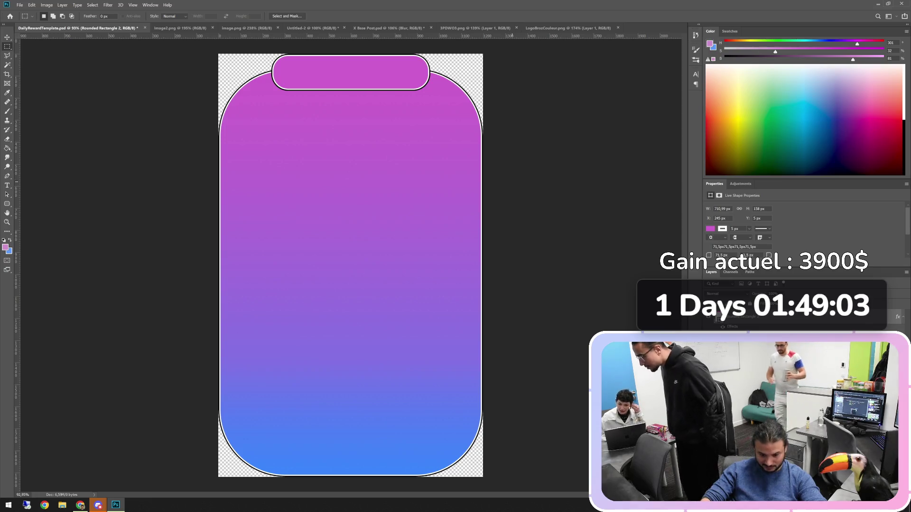
{"action": "scroll", "coordinate": [460, 219], "scroll_direction": "up", "scroll_amount": 2, "text": "alt"}
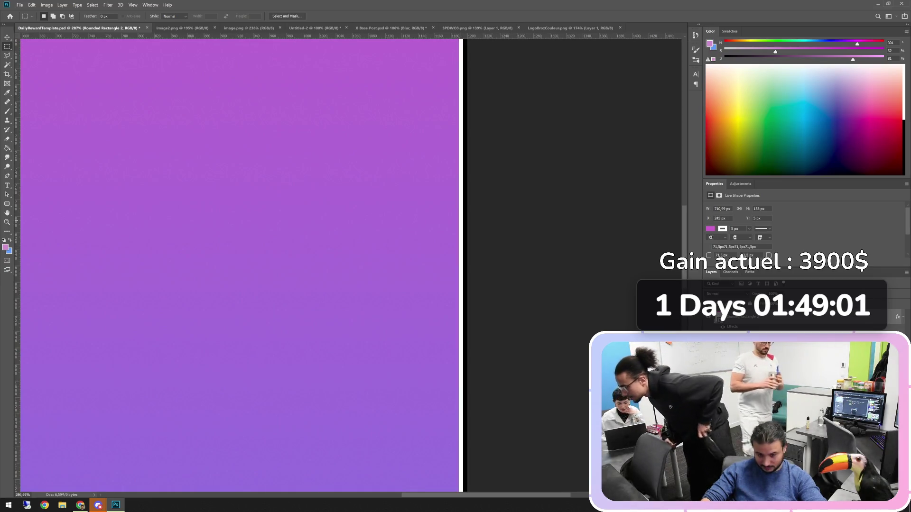
{"action": "scroll", "coordinate": [461, 218], "scroll_direction": "down", "scroll_amount": 2, "text": "alt"}
{"action": "scroll", "coordinate": [460, 218], "scroll_direction": "down", "scroll_amount": 1, "text": "alt"}
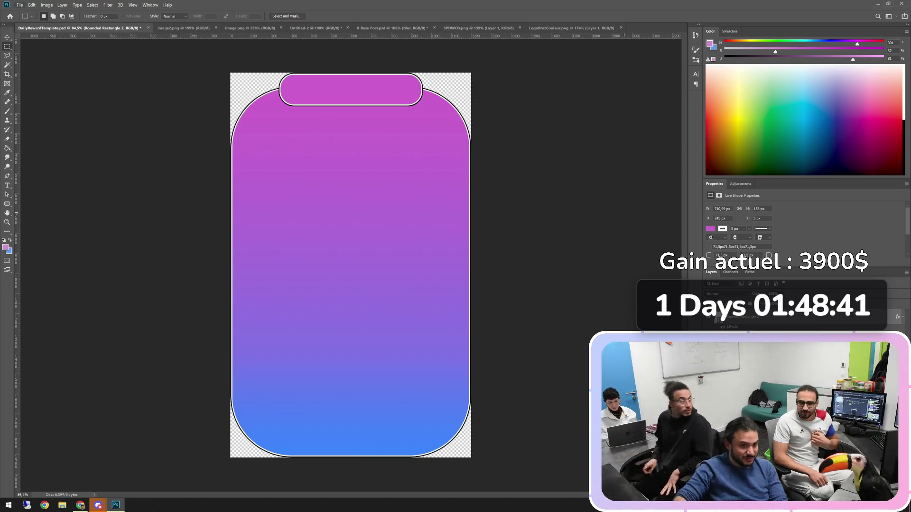
{"action": "key", "text": "ctrl+Tab"}
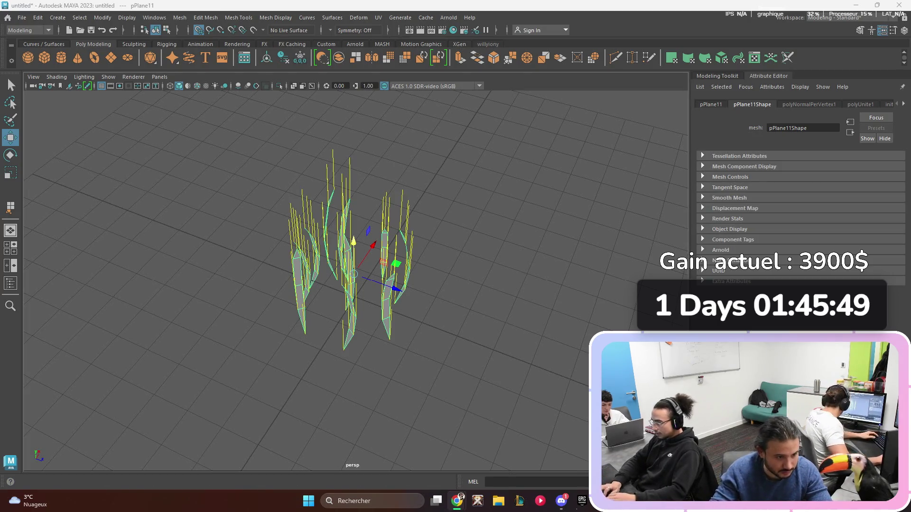
{"action": "mouse_move", "coordinate": [351, 266]}
{"action": "left_mouse_down", "text": "alt"}
{"action": "mouse_move", "coordinate": [318, 237]}
{"action": "mouse_move", "coordinate": [289, 232]}
{"action": "left_mouse_up", "text": "alt"}
Step: Select all grass blades and try moving them to the grid origin with grid snapping, undoing the attempts
{"action": "mouse_move", "coordinate": [347, 266]}
{"action": "left_mouse_down"}
{"action": "mouse_move", "coordinate": [352, 237]}
{"action": "mouse_move", "coordinate": [354, 297]}
{"action": "mouse_move", "coordinate": [354, 268]}
{"action": "left_mouse_up"}
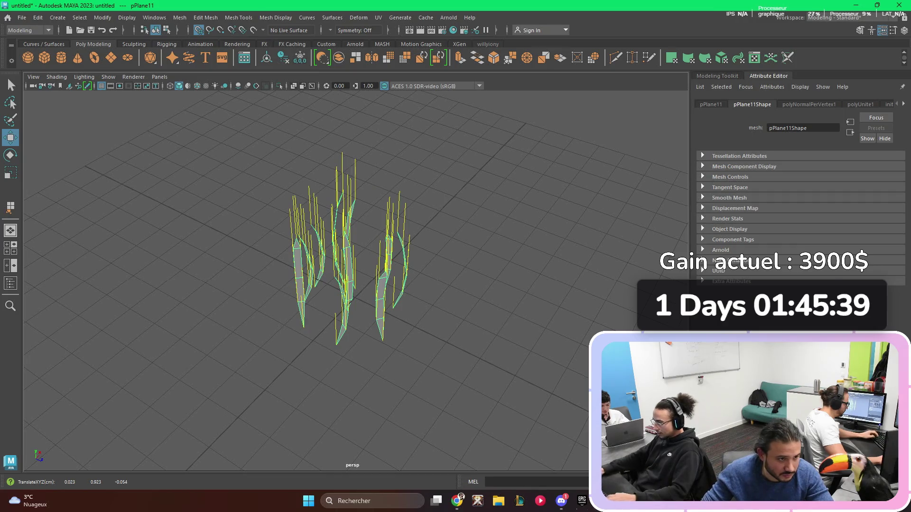
{"action": "left_click_drag", "start_coordinate": [263, 168], "coordinate": [584, 370]}
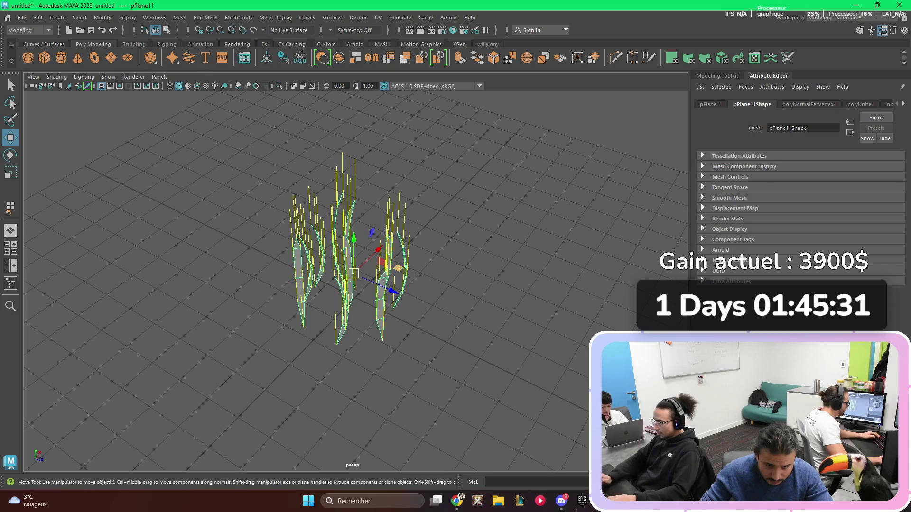
{"action": "key", "text": "x"}
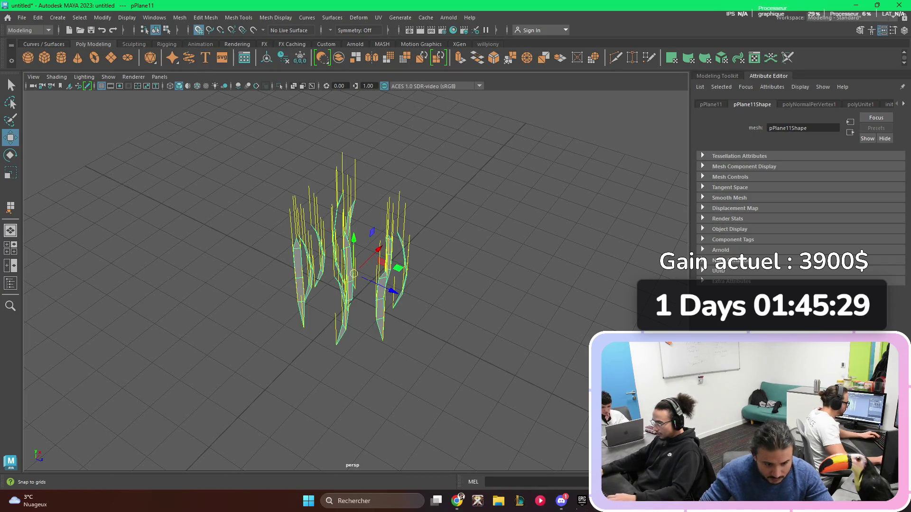
{"action": "mouse_move", "coordinate": [354, 274]}
{"action": "left_mouse_down"}
{"action": "mouse_move", "coordinate": [358, 360]}
{"action": "mouse_move", "coordinate": [370, 297]}
{"action": "left_mouse_up"}
{"action": "key", "text": "ctrl+z"}
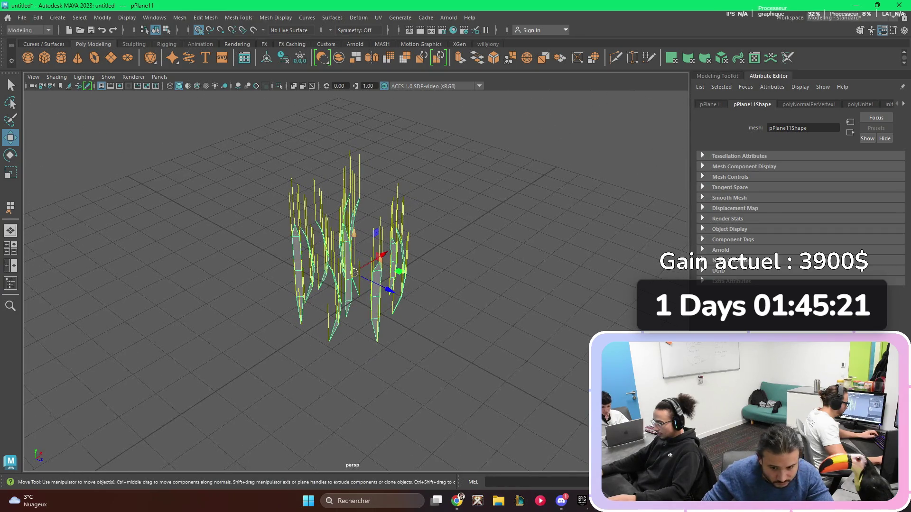
{"action": "left_click_drag", "start_coordinate": [354, 232], "coordinate": [354, 232]}
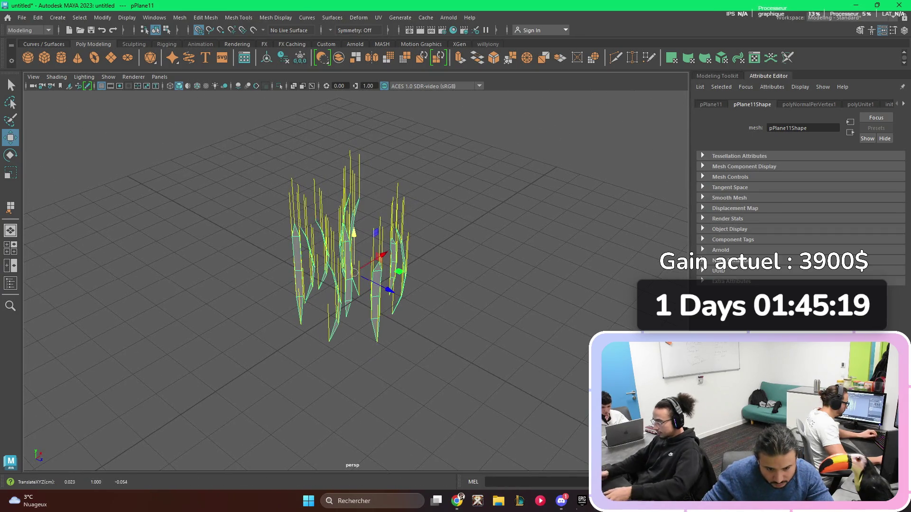
{"action": "key", "text": "ctrl+z"}
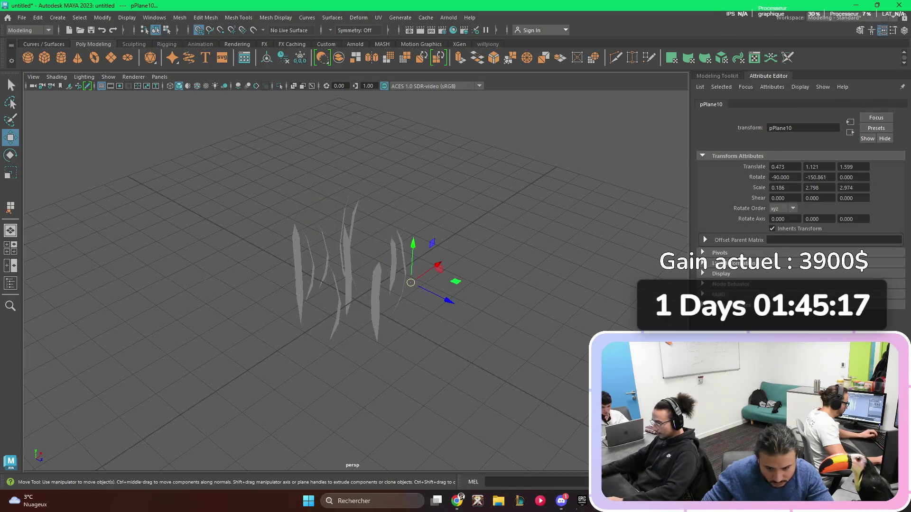
Step: Redo to restore the combined grass mesh pPlane11 and leave the Move tool
{"action": "key", "text": "shift+z"}
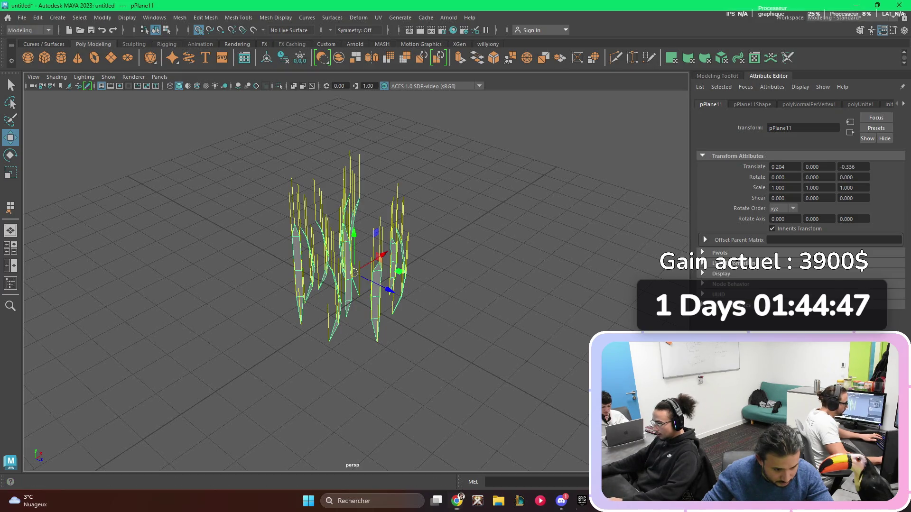
{"action": "key", "text": "t"}
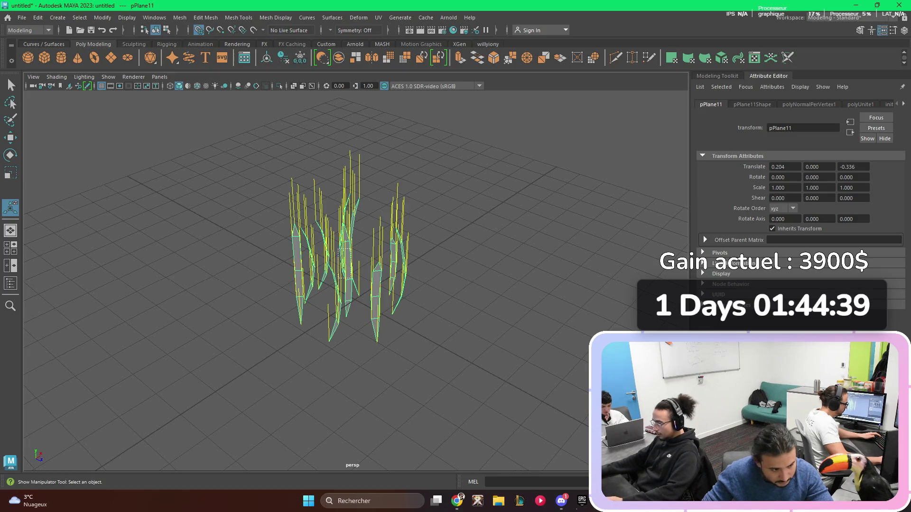
Step: Reselect the grass mesh pPlane11 with the Move Tool active and orbit to a new angle
{"action": "left_click_drag", "start_coordinate": [351, 257], "coordinate": [309, 259], "text": "alt"}
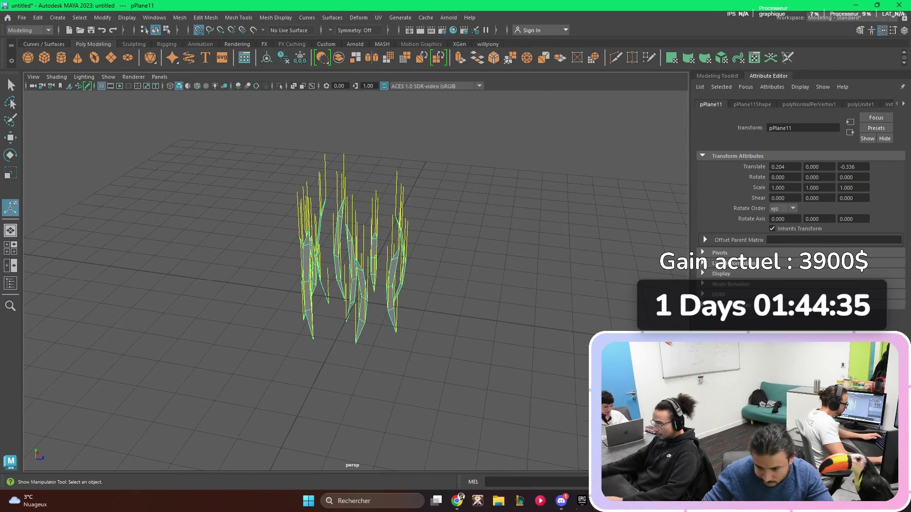
{"action": "left_click", "coordinate": [10, 172]}
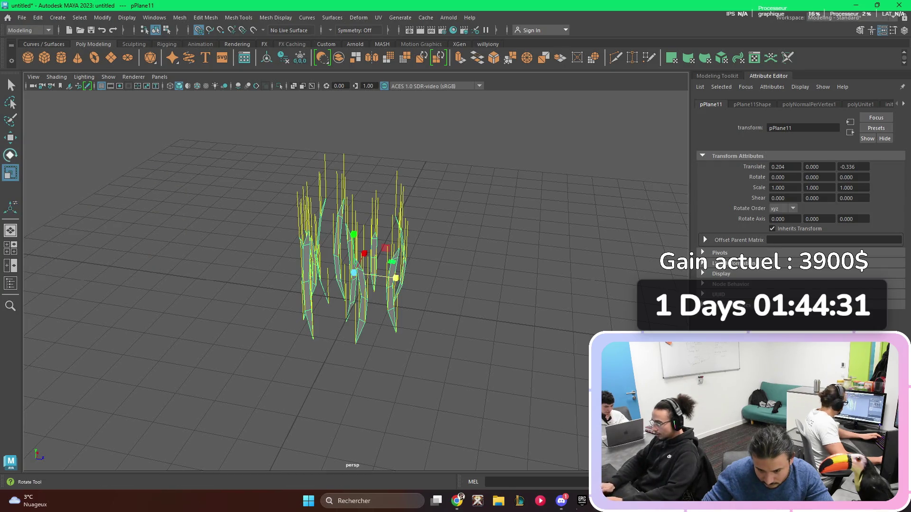
{"action": "left_click", "coordinate": [11, 137]}
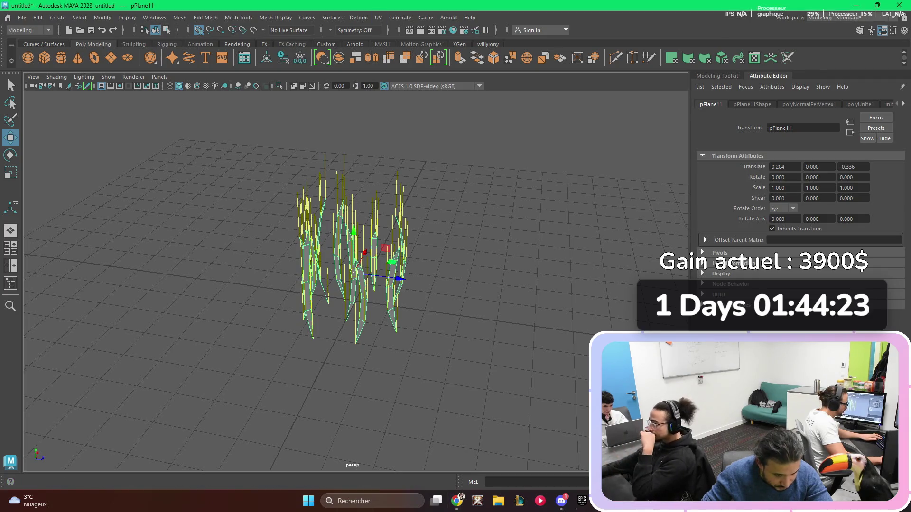
{"action": "key", "text": "t"}
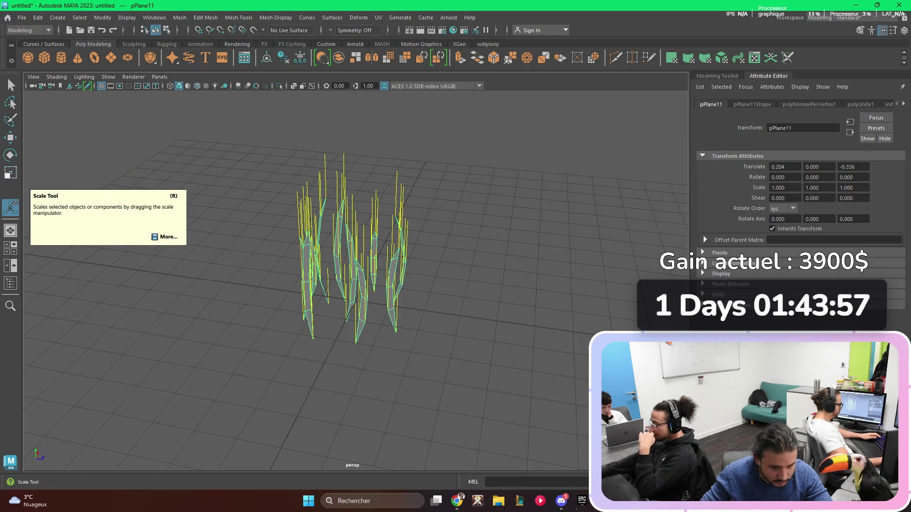
{"action": "left_click", "coordinate": [10, 137]}
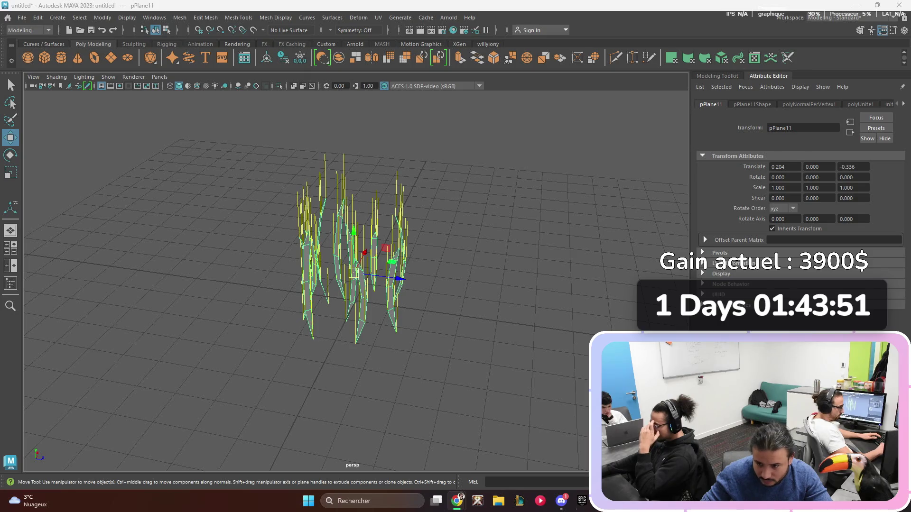
{"action": "key", "text": "Escape"}
{"action": "left_click", "coordinate": [353, 266]}
{"action": "left_click_drag", "start_coordinate": [353, 266], "coordinate": [266, 272], "text": "alt"}
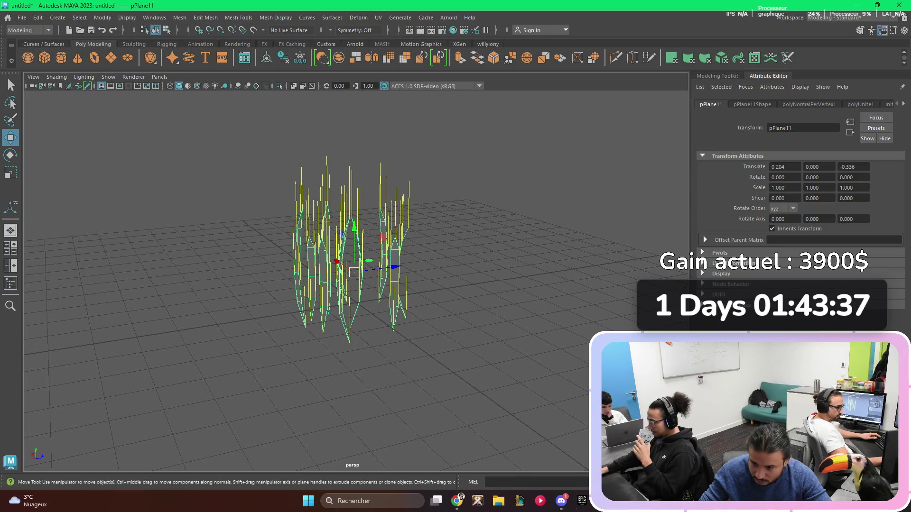
Step: Lower pPlane11's pivot toward the base of the grass clump while orbiting around it
{"action": "mouse_move", "coordinate": [354, 272]}
{"action": "left_mouse_down"}
{"action": "mouse_move", "coordinate": [351, 256]}
{"action": "mouse_move", "coordinate": [354, 303]}
{"action": "mouse_move", "coordinate": [340, 280]}
{"action": "mouse_move", "coordinate": [297, 271]}
{"action": "left_mouse_up"}
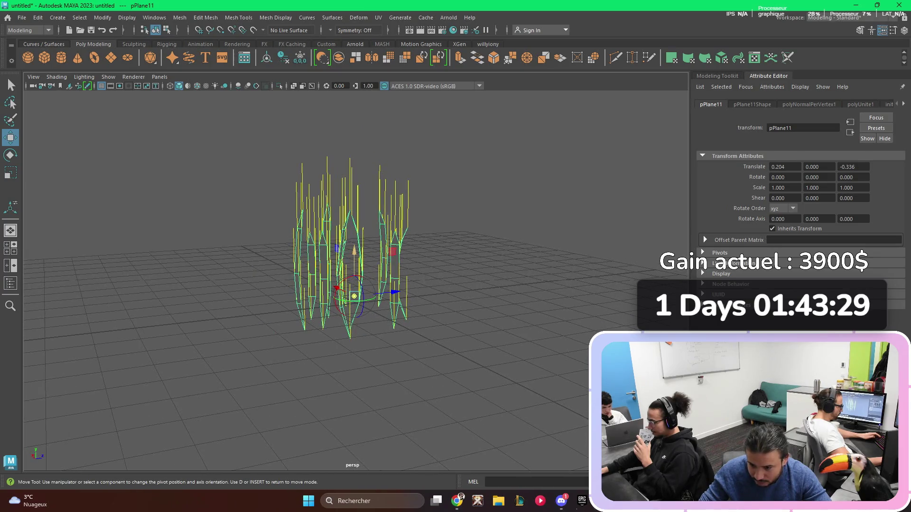
{"action": "mouse_move", "coordinate": [297, 270]}
{"action": "left_mouse_down", "text": "alt"}
{"action": "mouse_move", "coordinate": [332, 279]}
{"action": "mouse_move", "coordinate": [321, 246]}
{"action": "left_mouse_up", "text": "alt"}
{"action": "left_click_drag", "start_coordinate": [353, 304], "coordinate": [356, 335]}
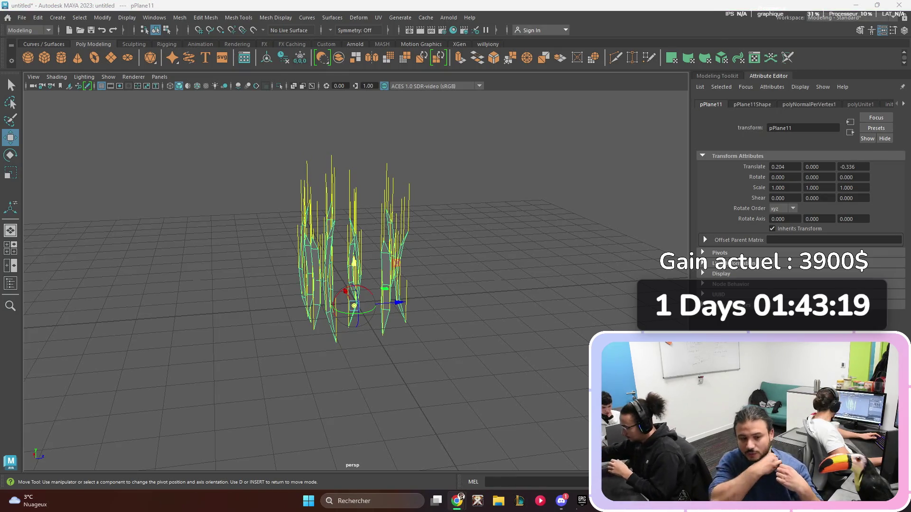
{"action": "left_click_drag", "start_coordinate": [354, 306], "coordinate": [375, 307], "text": "alt"}
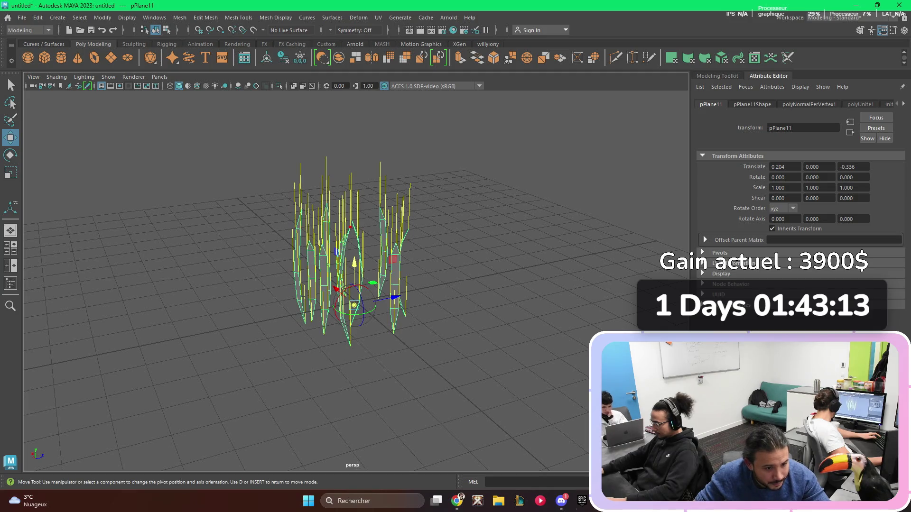
{"action": "mouse_move", "coordinate": [375, 307]}
{"action": "left_mouse_down", "text": "alt"}
{"action": "mouse_move", "coordinate": [378, 370]}
{"action": "mouse_move", "coordinate": [393, 352]}
{"action": "mouse_move", "coordinate": [434, 337]}
{"action": "left_mouse_up", "text": "alt"}
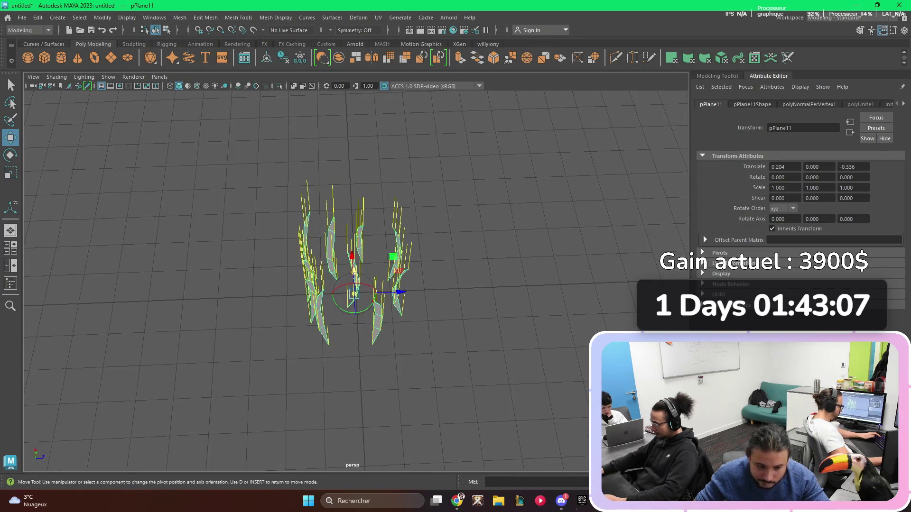
Step: Constrain the pivot to the Z axis from a low side view and show the Modeling Toolkit
{"action": "left_click", "coordinate": [400, 292]}
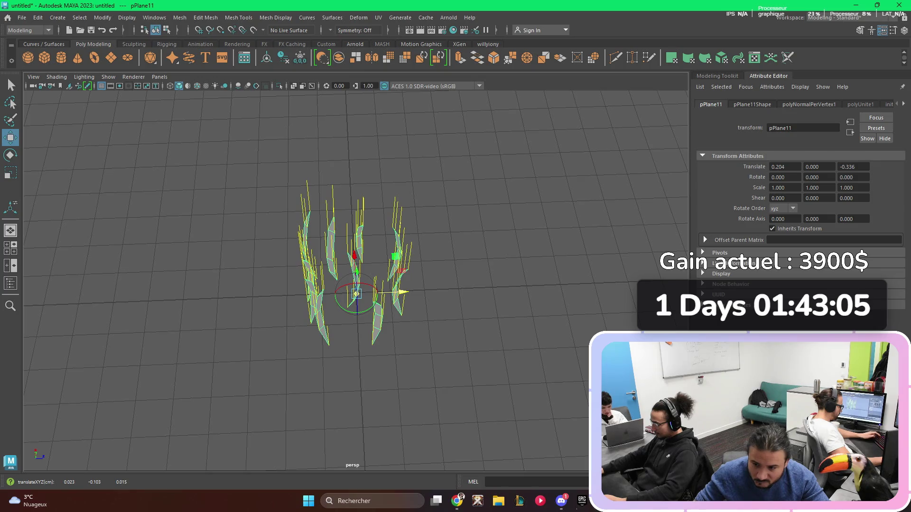
{"action": "mouse_move", "coordinate": [404, 292]}
{"action": "left_mouse_down", "text": "alt"}
{"action": "mouse_move", "coordinate": [403, 308]}
{"action": "mouse_move", "coordinate": [418, 294]}
{"action": "mouse_move", "coordinate": [430, 247]}
{"action": "mouse_move", "coordinate": [426, 304]}
{"action": "mouse_move", "coordinate": [408, 285]}
{"action": "mouse_move", "coordinate": [351, 304]}
{"action": "mouse_move", "coordinate": [402, 296]}
{"action": "left_mouse_up", "text": "alt"}
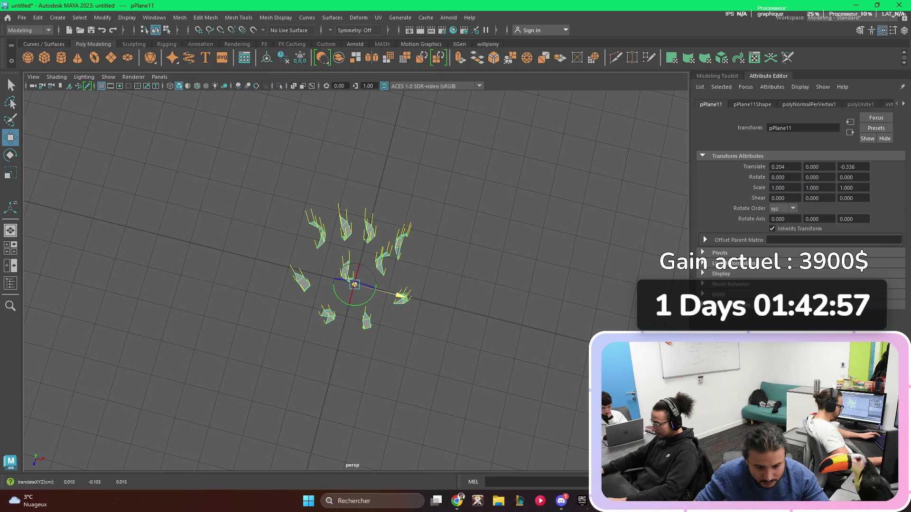
{"action": "left_click", "coordinate": [343, 327]}
{"action": "mouse_move", "coordinate": [344, 327]}
{"action": "left_mouse_down", "text": "alt"}
{"action": "mouse_move", "coordinate": [351, 266]}
{"action": "mouse_move", "coordinate": [354, 299]}
{"action": "left_mouse_up", "text": "alt"}
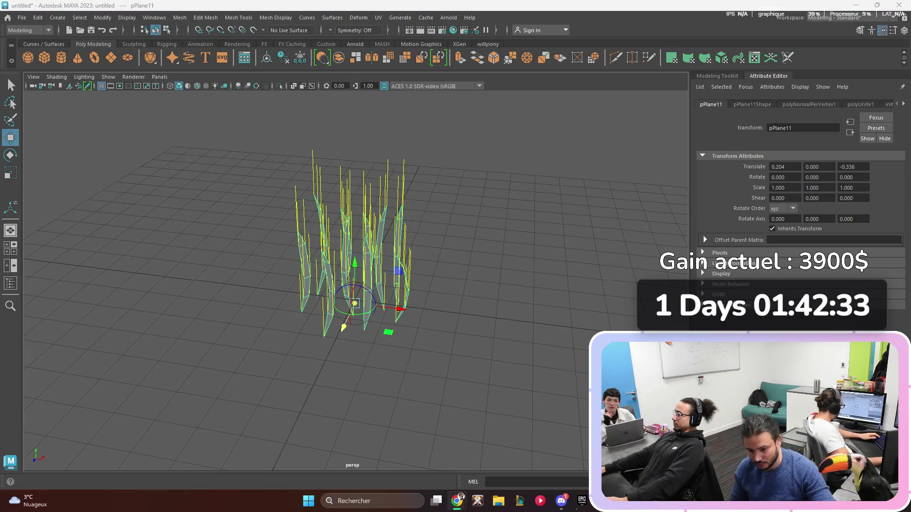
{"action": "left_click", "coordinate": [860, 30]}
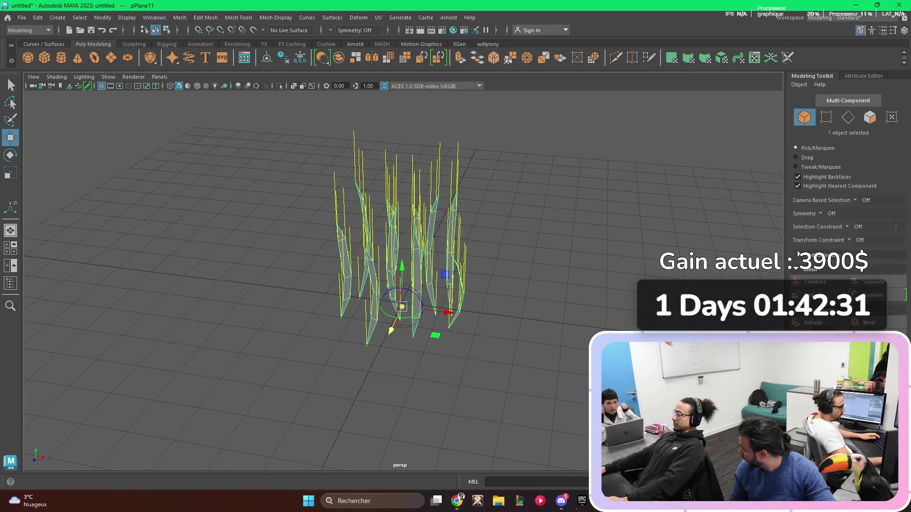
Step: Restore pPlane11's attributes, then open the UV Editor from Windows > Modeling Editors and move it aside
{"action": "key", "text": "ctrl+a"}
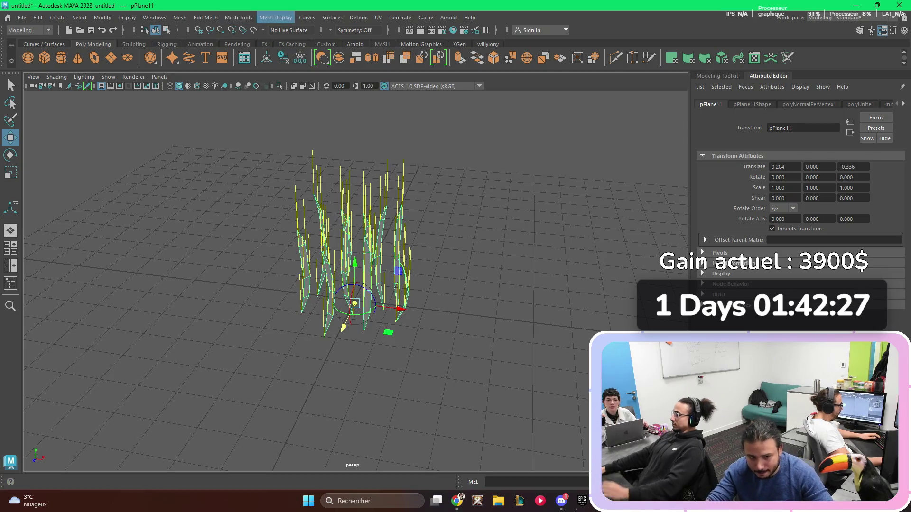
{"action": "left_click", "coordinate": [155, 18]}
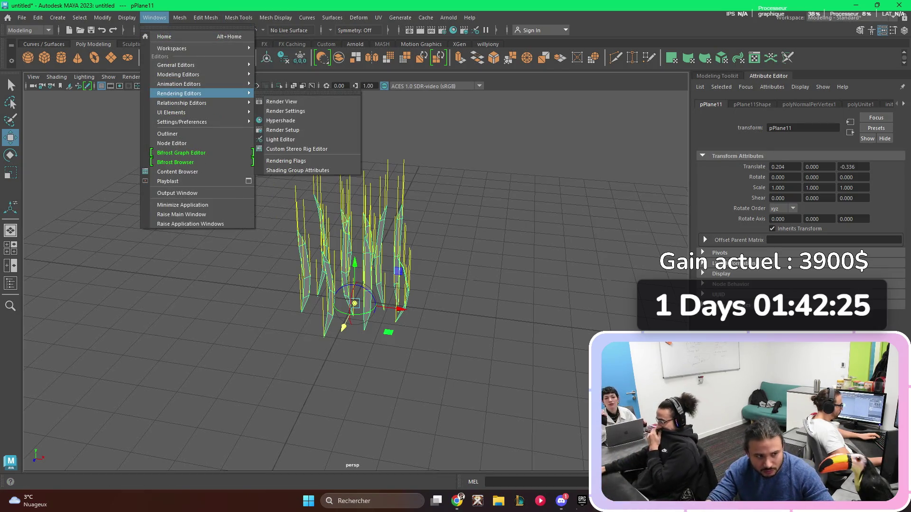
{"action": "mouse_move", "coordinate": [199, 122]}
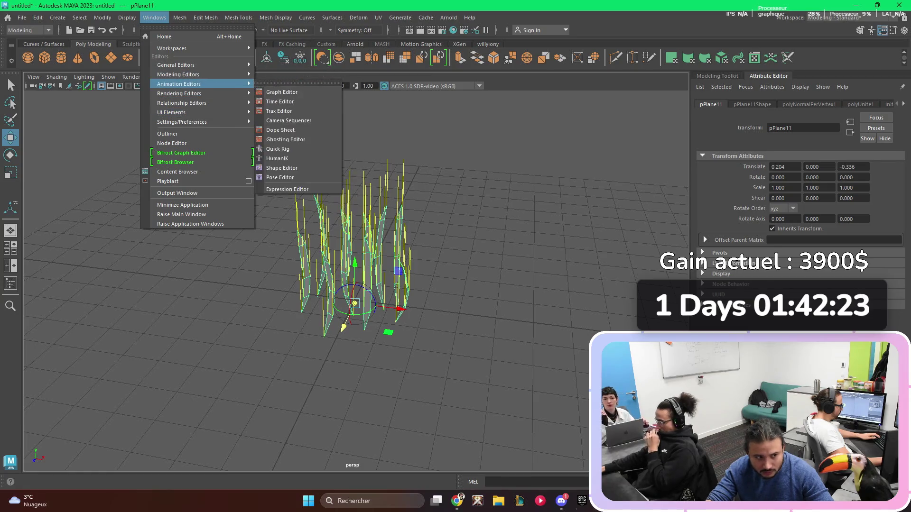
{"action": "mouse_move", "coordinate": [199, 75]}
{"action": "left_click", "coordinate": [278, 93]}
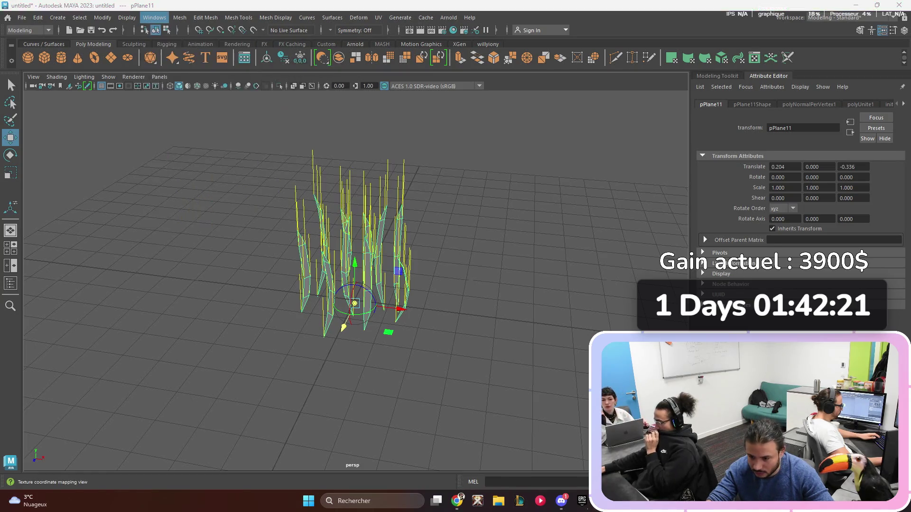
{"action": "mouse_move", "coordinate": [299, 68]}
{"action": "left_mouse_down"}
{"action": "mouse_move", "coordinate": [754, 140]}
{"action": "mouse_move", "coordinate": [437, 132]}
{"action": "left_mouse_up"}
{"action": "left_click", "coordinate": [243, 124]}
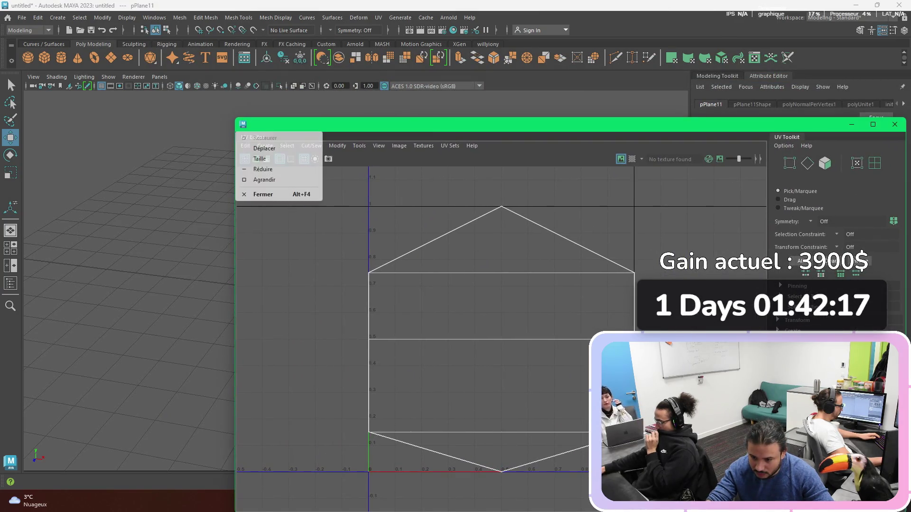
Step: Dock the UV Editor beside the perspective view and widen the 3D viewport
{"action": "left_click", "coordinate": [558, 126]}
{"action": "mouse_move", "coordinate": [559, 126]}
{"action": "left_mouse_down"}
{"action": "mouse_move", "coordinate": [689, 122]}
{"action": "mouse_move", "coordinate": [634, 123]}
{"action": "mouse_move", "coordinate": [451, 81]}
{"action": "mouse_move", "coordinate": [539, 93]}
{"action": "mouse_move", "coordinate": [641, 75]}
{"action": "mouse_move", "coordinate": [708, 137]}
{"action": "mouse_move", "coordinate": [686, 118]}
{"action": "mouse_move", "coordinate": [890, 142]}
{"action": "mouse_move", "coordinate": [627, 144]}
{"action": "mouse_move", "coordinate": [688, 144]}
{"action": "mouse_move", "coordinate": [642, 99]}
{"action": "mouse_move", "coordinate": [602, 112]}
{"action": "mouse_move", "coordinate": [627, 96]}
{"action": "mouse_move", "coordinate": [484, 60]}
{"action": "mouse_move", "coordinate": [478, 67]}
{"action": "left_mouse_up"}
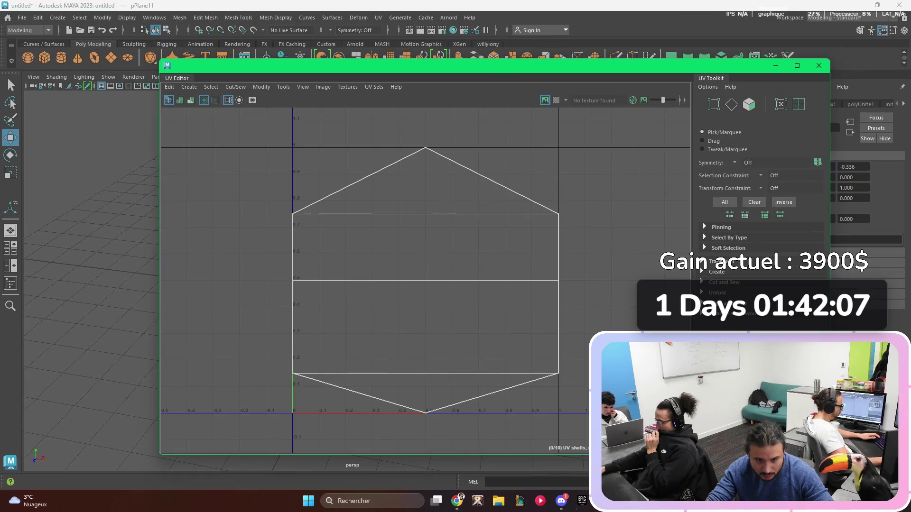
{"action": "mouse_move", "coordinate": [159, 59]}
{"action": "left_mouse_down"}
{"action": "mouse_move", "coordinate": [429, 87]}
{"action": "mouse_move", "coordinate": [332, 89]}
{"action": "left_mouse_up"}
{"action": "mouse_move", "coordinate": [559, 94]}
{"action": "left_mouse_down"}
{"action": "mouse_move", "coordinate": [684, 110]}
{"action": "mouse_move", "coordinate": [670, 74]}
{"action": "mouse_move", "coordinate": [679, 74]}
{"action": "mouse_move", "coordinate": [690, 96]}
{"action": "left_mouse_up"}
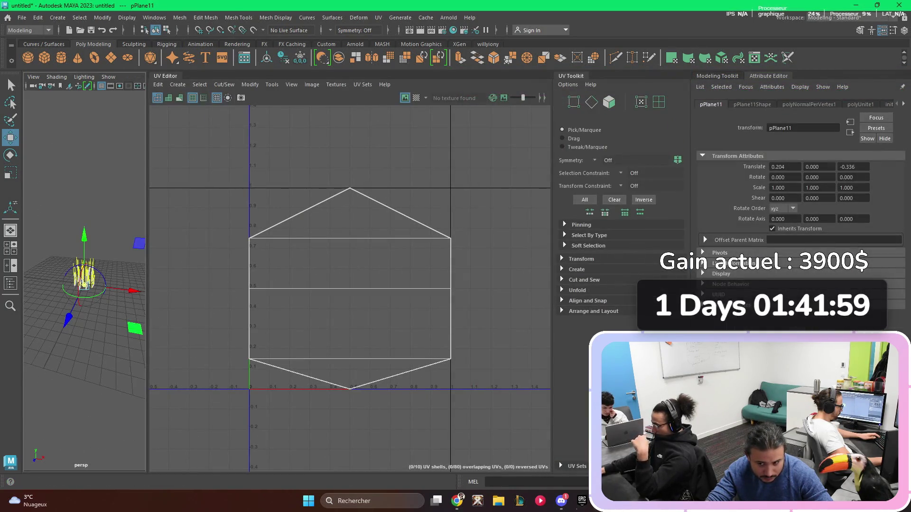
{"action": "left_click_drag", "start_coordinate": [147, 271], "coordinate": [333, 271]}
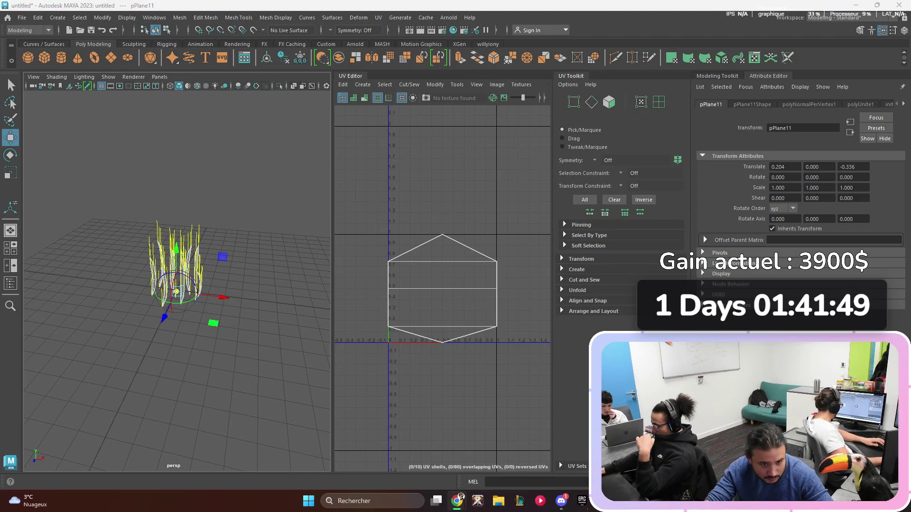
Step: Collapse the UV Toolkit and resize the split between the 3D and UV views
{"action": "mouse_move", "coordinate": [576, 76]}
{"action": "left_mouse_down"}
{"action": "mouse_move", "coordinate": [691, 93]}
{"action": "mouse_move", "coordinate": [590, 85]}
{"action": "left_mouse_up"}
{"action": "left_click", "coordinate": [571, 76]}
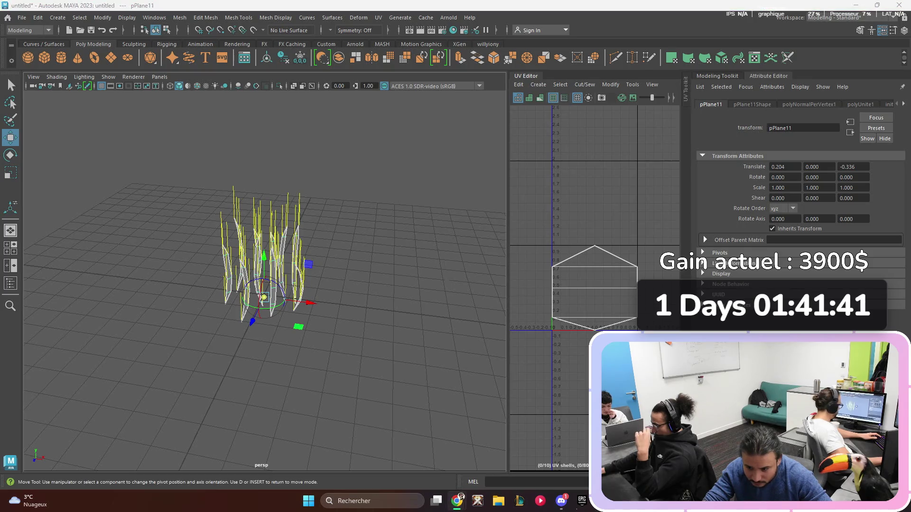
{"action": "left_click_drag", "start_coordinate": [509, 237], "coordinate": [400, 238]}
{"action": "mouse_move", "coordinate": [237, 285]}
{"action": "left_mouse_down", "text": "alt"}
{"action": "mouse_move", "coordinate": [204, 287]}
{"action": "mouse_move", "coordinate": [213, 293]}
{"action": "left_mouse_up", "text": "alt"}
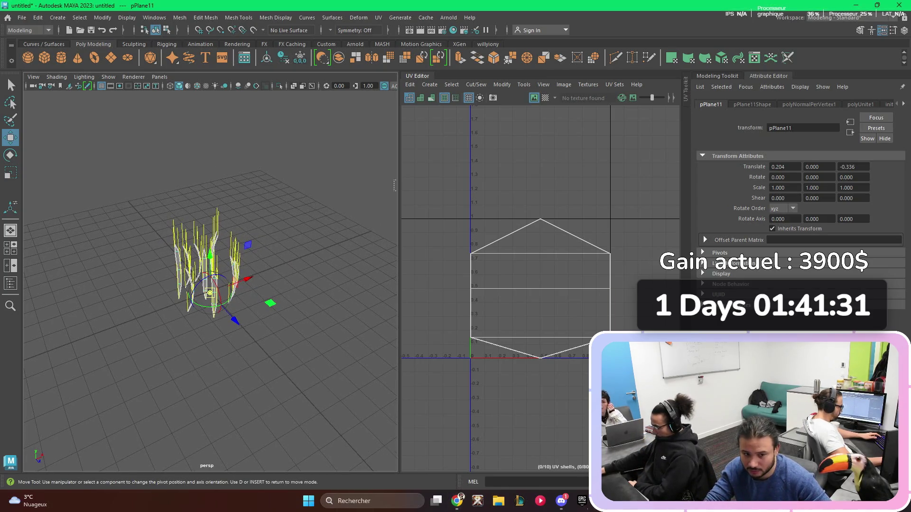
Step: Box-select all faces of the grass clump pPlane11 in the 3D view
{"action": "left_click", "coordinate": [429, 166]}
{"action": "left_click", "coordinate": [210, 293]}
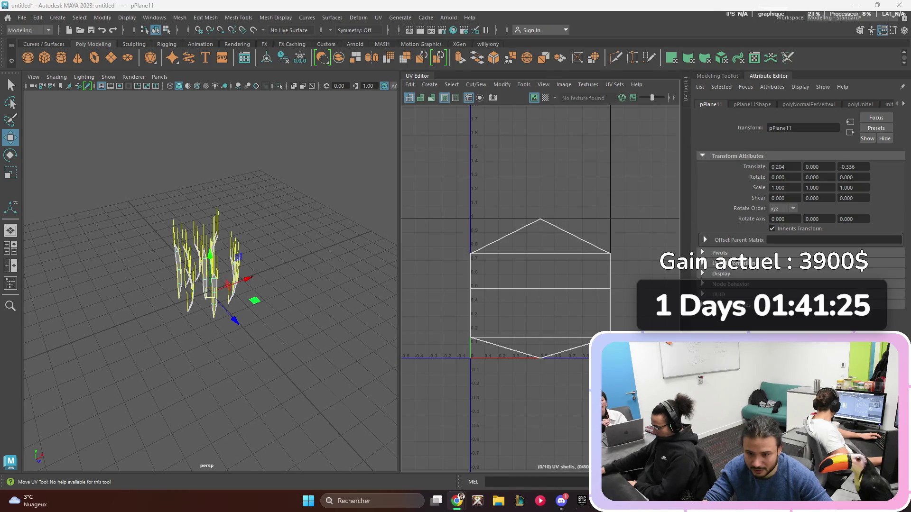
{"action": "mouse_move", "coordinate": [538, 230]}
{"action": "right_mouse_down"}
{"action": "mouse_move", "coordinate": [534, 213]}
{"action": "mouse_move", "coordinate": [496, 226]}
{"action": "right_mouse_up"}
{"action": "left_click_drag", "start_coordinate": [445, 195], "coordinate": [657, 384]}
{"action": "left_click", "coordinate": [657, 384]}
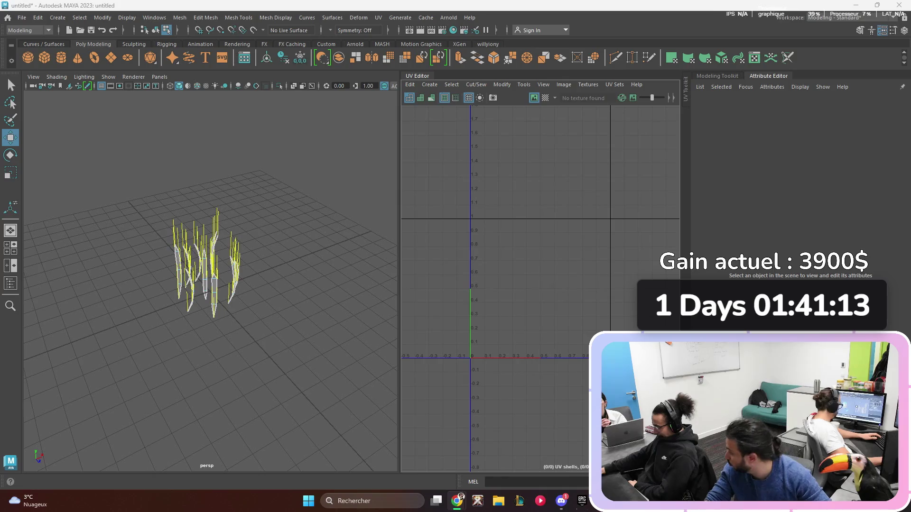
{"action": "left_click", "coordinate": [378, 18]}
{"action": "left_click", "coordinate": [408, 81]}
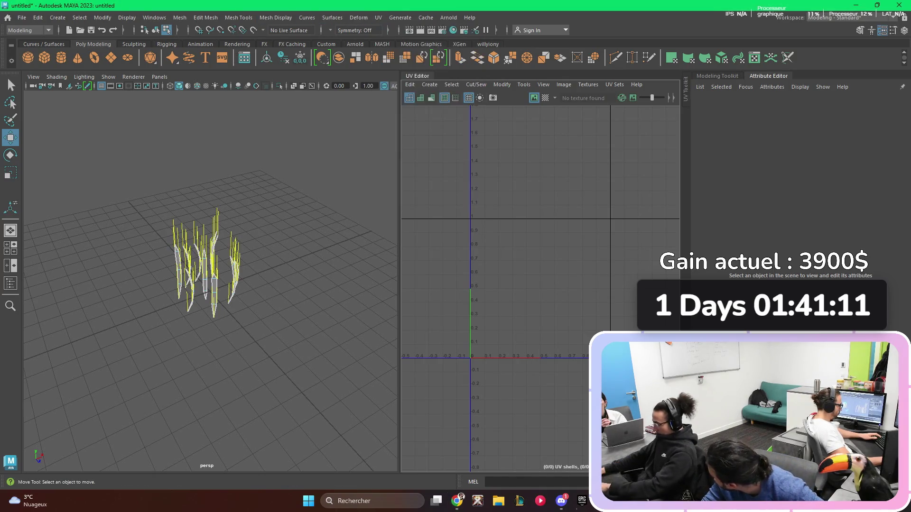
{"action": "left_click_drag", "start_coordinate": [114, 184], "coordinate": [373, 332]}
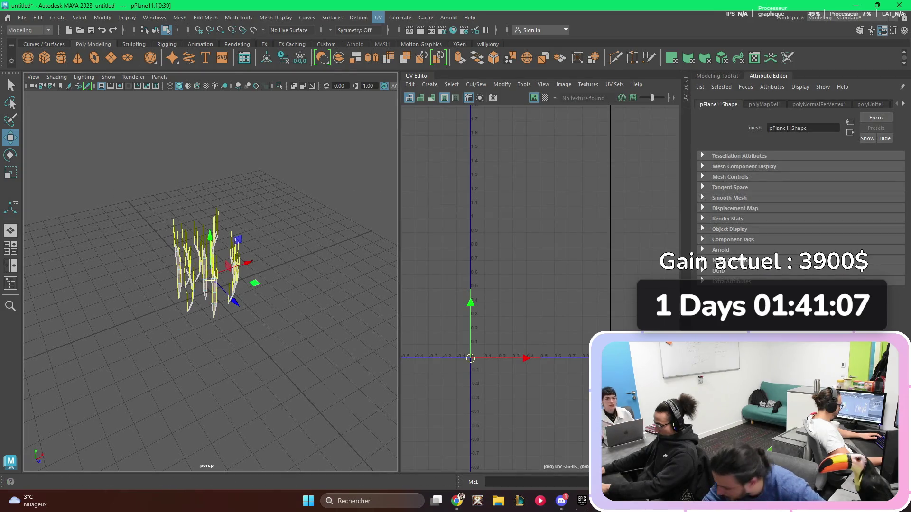
Step: Apply UV > Automatic to the grass and select all ten blade UV shells in face mode
{"action": "left_click", "coordinate": [378, 18]}
{"action": "left_click", "coordinate": [403, 75]}
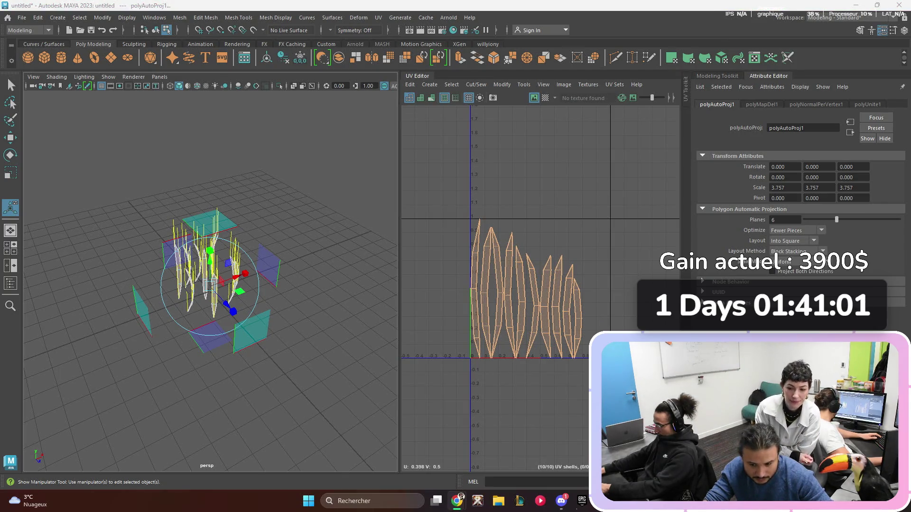
{"action": "right_click_drag", "start_coordinate": [515, 240], "coordinate": [494, 241]}
{"action": "left_click", "coordinate": [527, 287]}
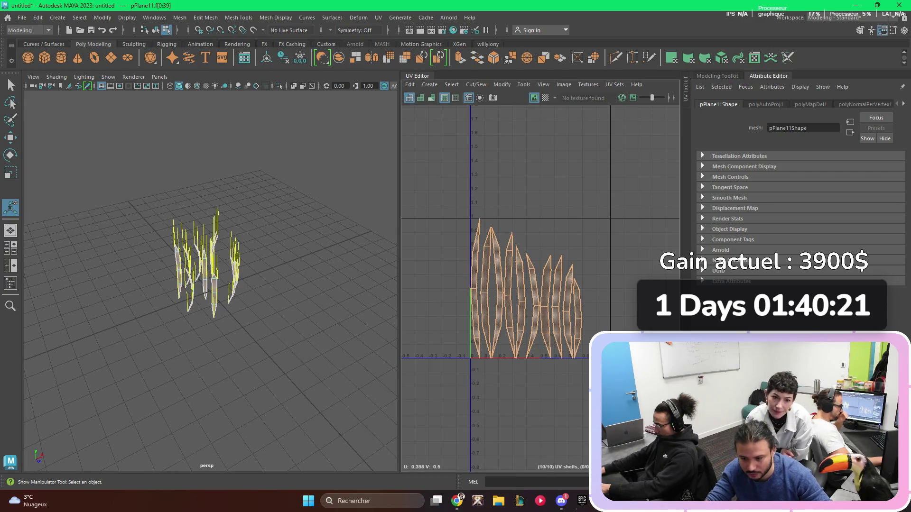
{"action": "left_click", "coordinate": [685, 90]}
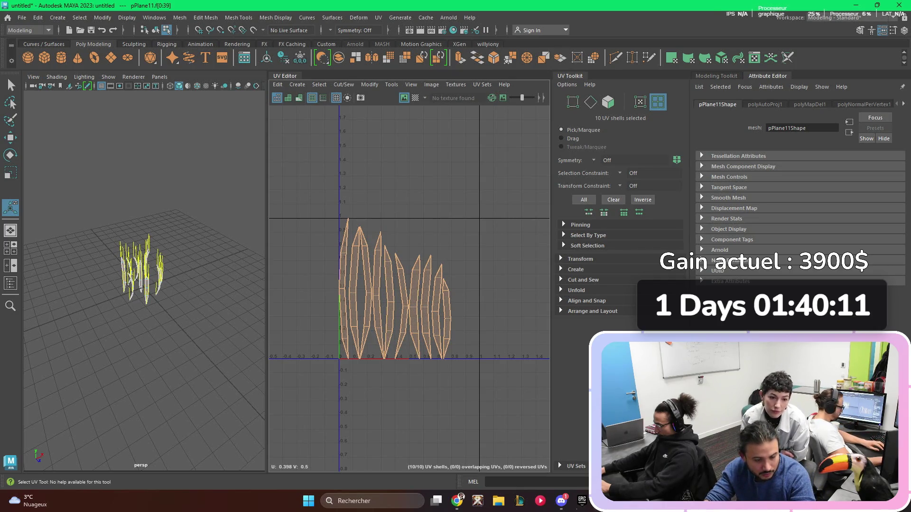
Step: Run Layout from the UV Toolkit's Arrange and Layout section on the ten selected shells
{"action": "left_click", "coordinate": [593, 312]}
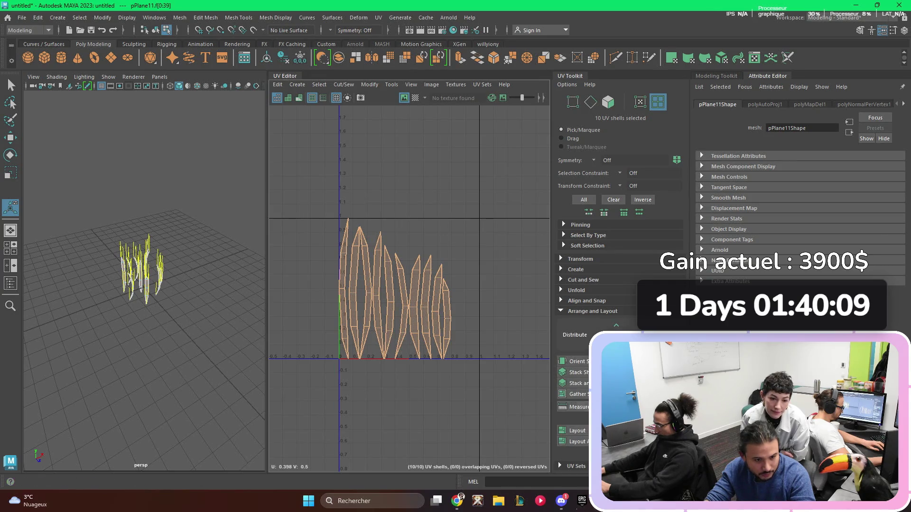
{"action": "left_click", "coordinate": [577, 431]}
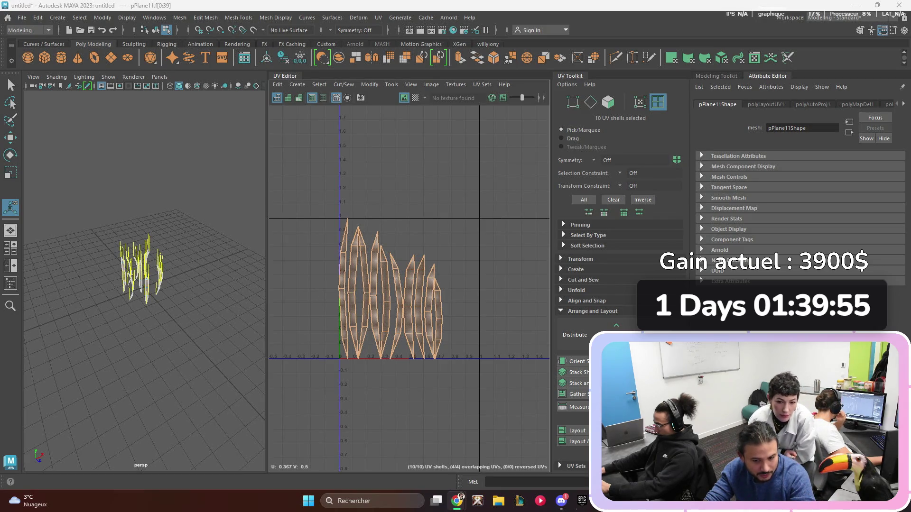
Step: Hide the UV view, then use File > Export Selection to save the grass as Grass_01
{"action": "key", "text": "f"}
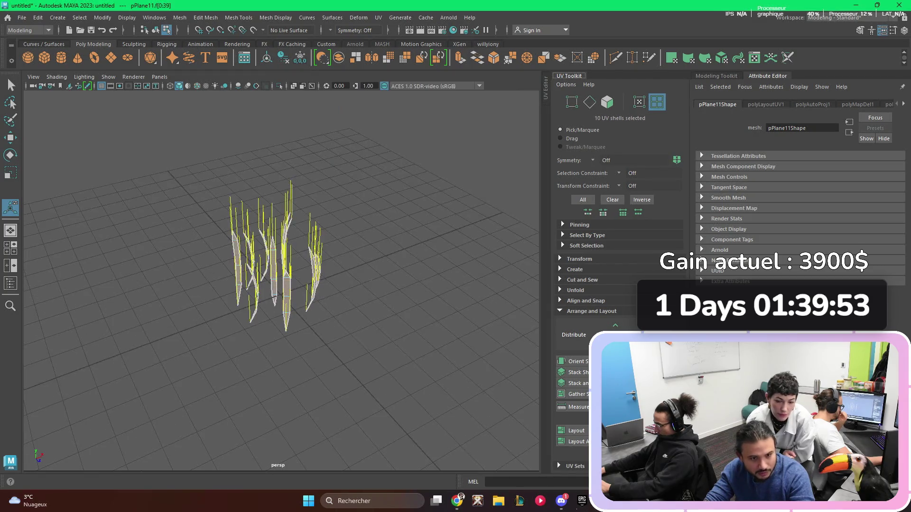
{"action": "mouse_move", "coordinate": [284, 237]}
{"action": "left_mouse_down", "text": "alt"}
{"action": "mouse_move", "coordinate": [309, 247]}
{"action": "mouse_move", "coordinate": [314, 285]}
{"action": "mouse_move", "coordinate": [308, 237]}
{"action": "mouse_move", "coordinate": [332, 232]}
{"action": "mouse_move", "coordinate": [403, 271]}
{"action": "mouse_move", "coordinate": [309, 232]}
{"action": "mouse_move", "coordinate": [308, 261]}
{"action": "left_mouse_up", "text": "alt"}
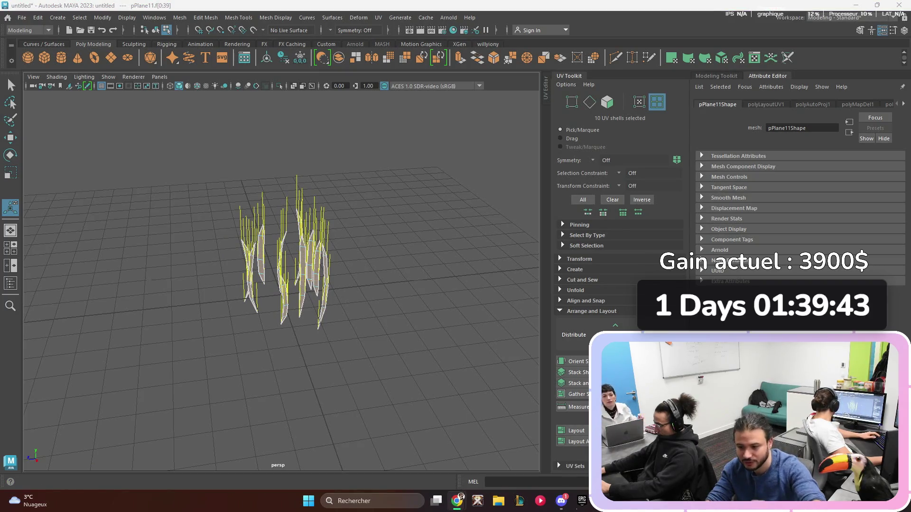
{"action": "left_click", "coordinate": [22, 17]}
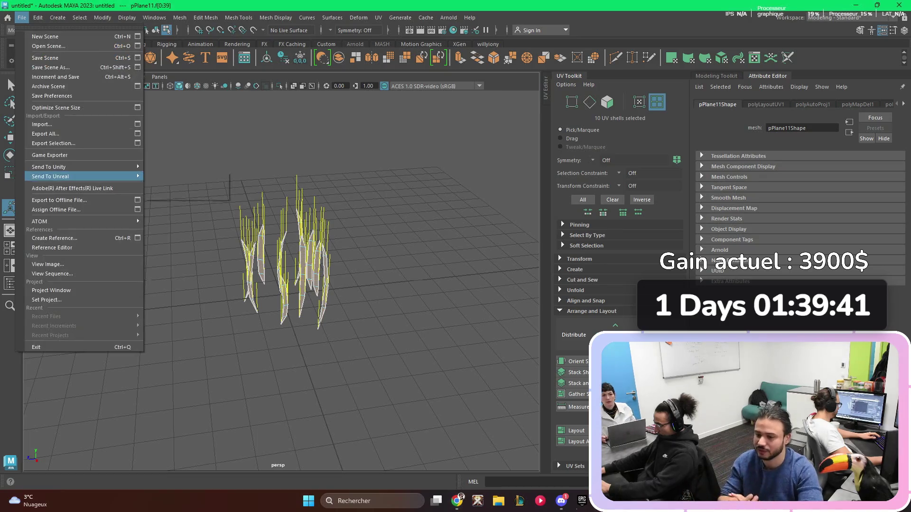
{"action": "left_click", "coordinate": [53, 143]}
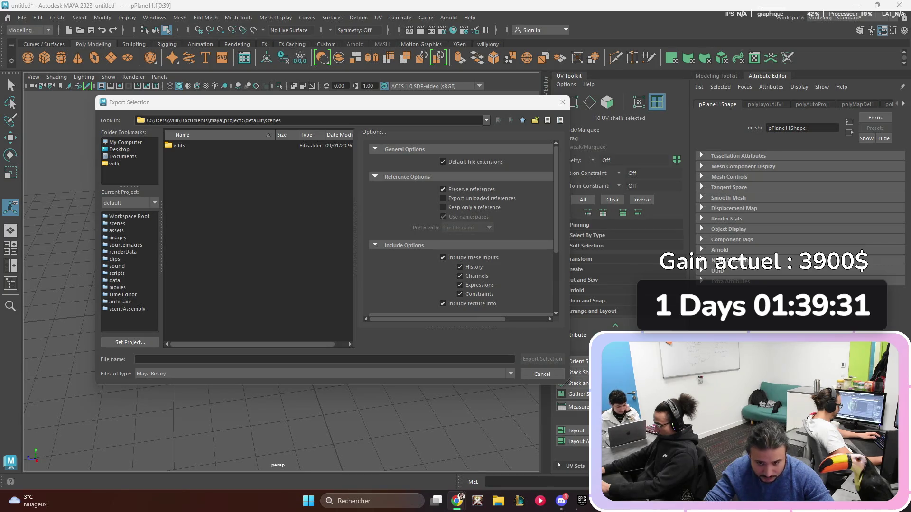
{"action": "left_click", "coordinate": [548, 316]}
{"action": "type", "text": "Grass_"}
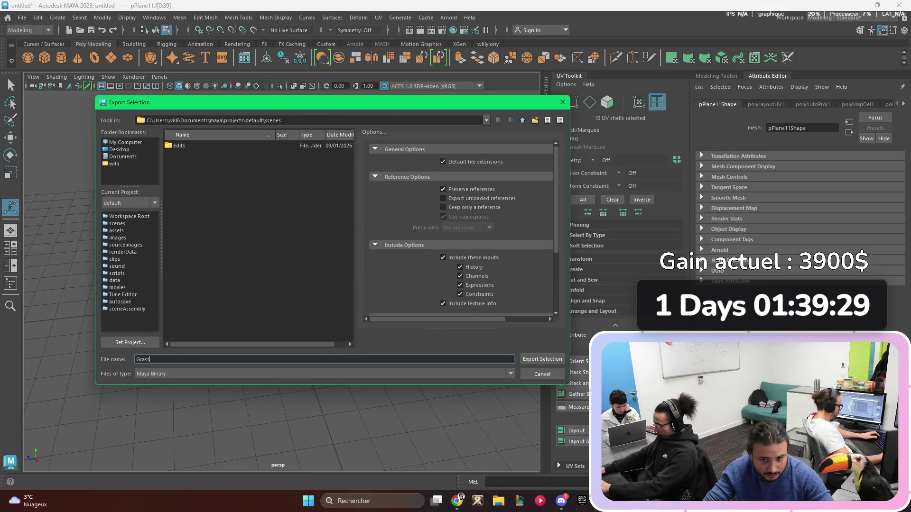
{"action": "type", "text": "01"}
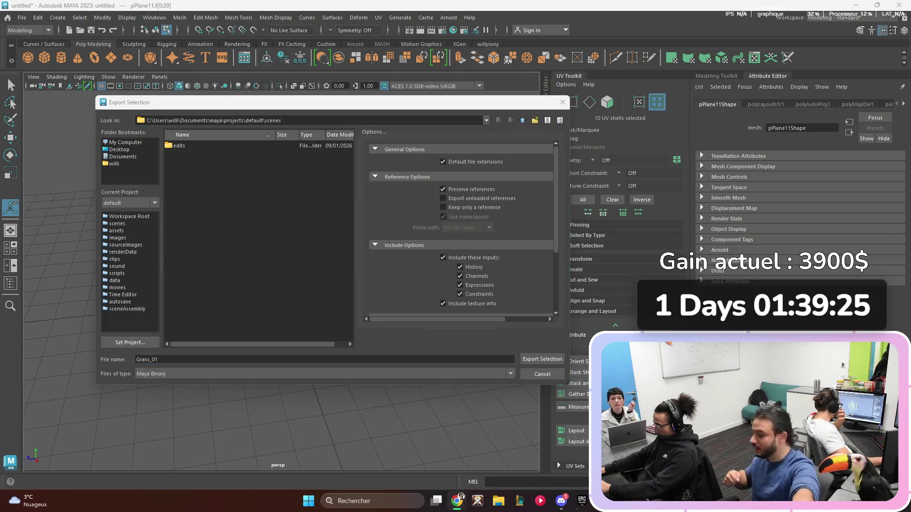
{"action": "left_click", "coordinate": [542, 359]}
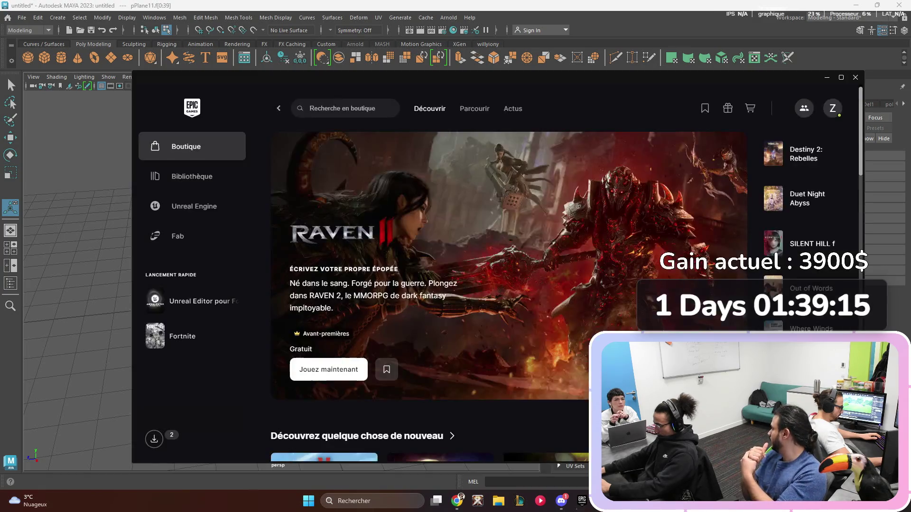
Step: Try resuming Fortnite's queued update from the downloads panel, then close the launcher and minimise Maya
{"action": "left_click", "coordinate": [154, 439]}
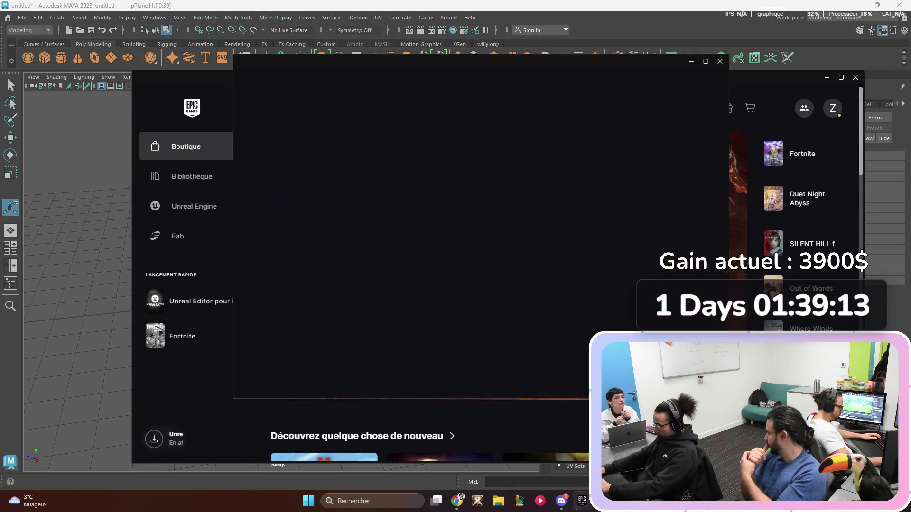
{"action": "left_click", "coordinate": [666, 144]}
{"action": "left_click", "coordinate": [802, 153]}
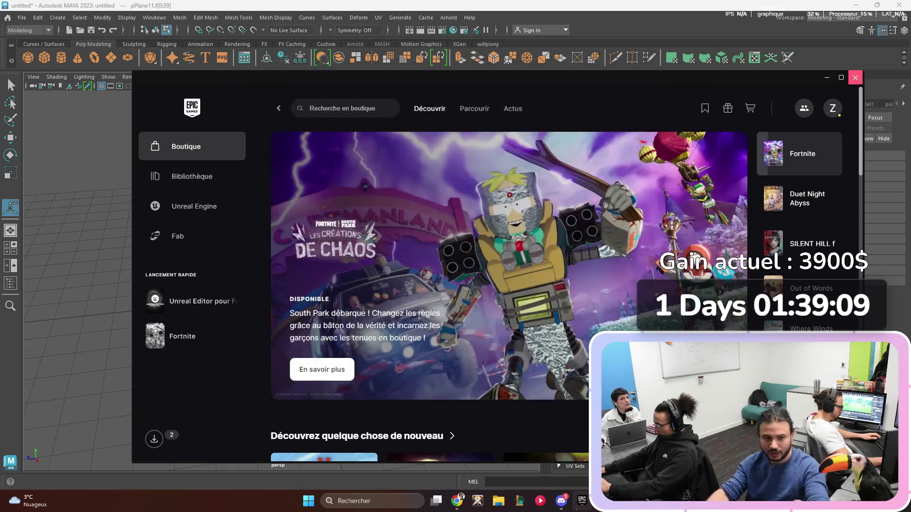
{"action": "left_click", "coordinate": [855, 77]}
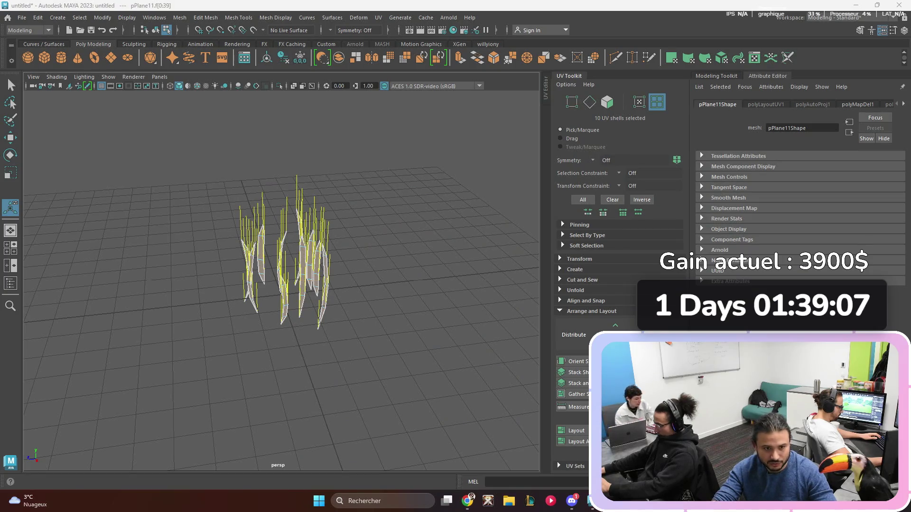
{"action": "key", "text": "super+d"}
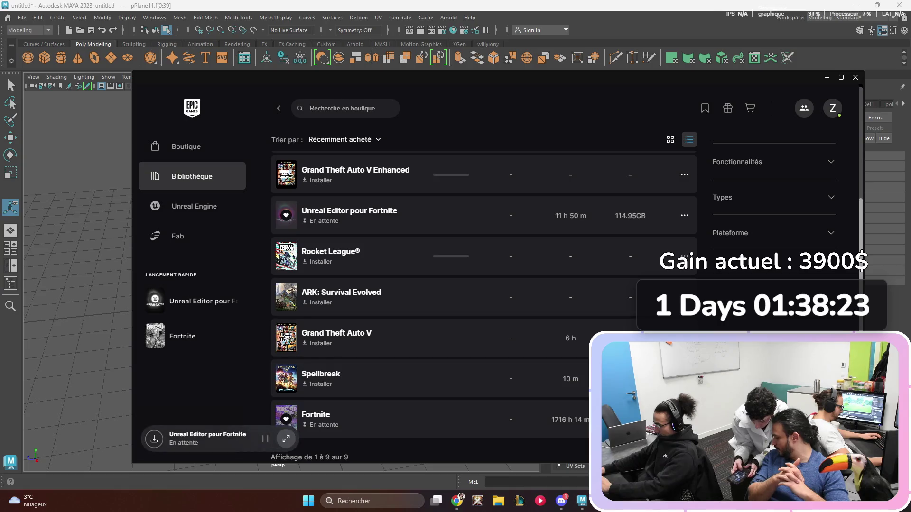
Step: Open download activity and reset the library filter so every game is listed
{"action": "left_click", "coordinate": [155, 438]}
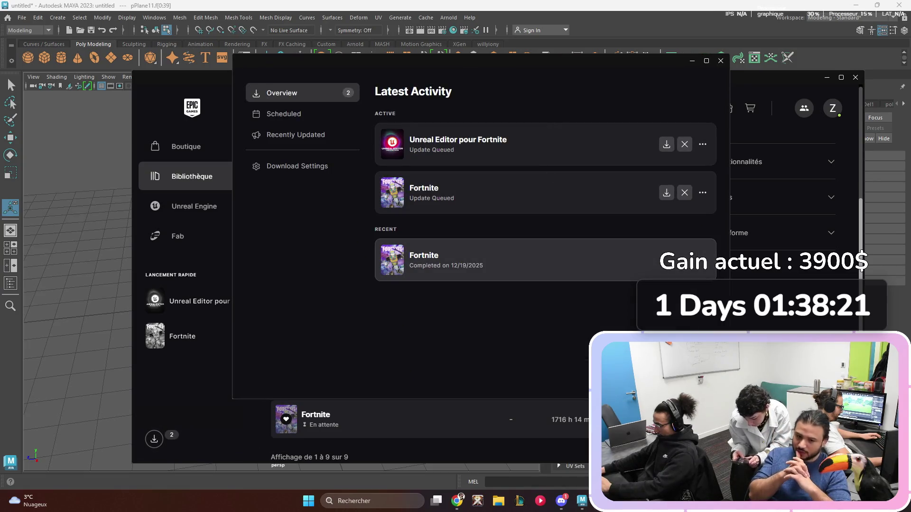
{"action": "left_click", "coordinate": [427, 260]}
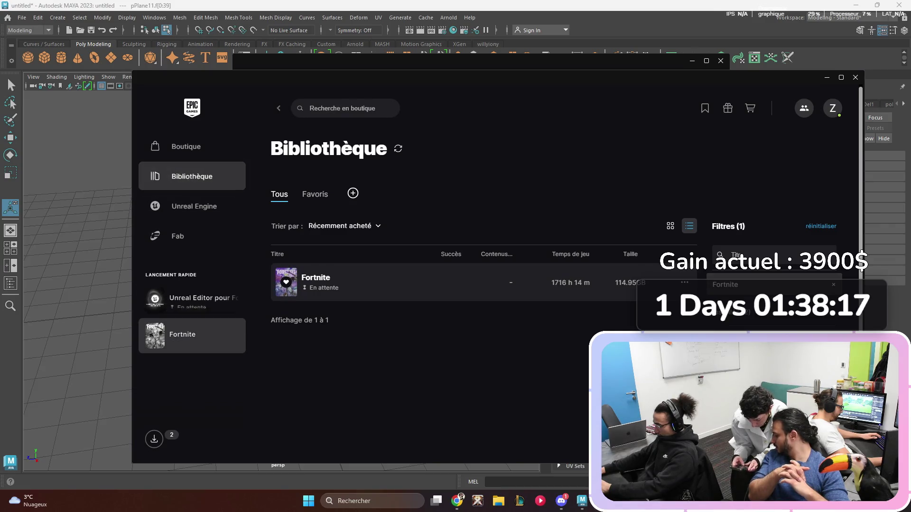
{"action": "left_click", "coordinate": [195, 206]}
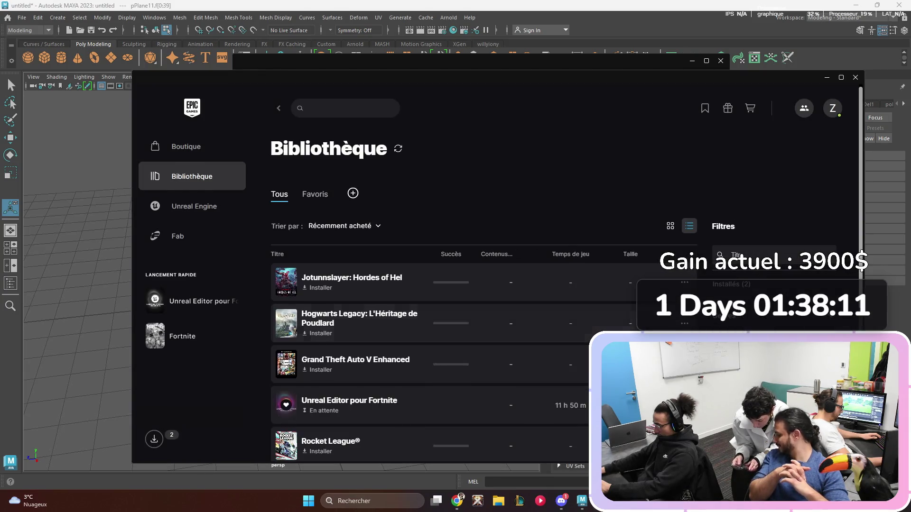
{"action": "scroll", "coordinate": [484, 304], "scroll_direction": "down", "scroll_amount": 3}
{"action": "scroll", "coordinate": [484, 304], "scroll_direction": "down", "scroll_amount": 3}
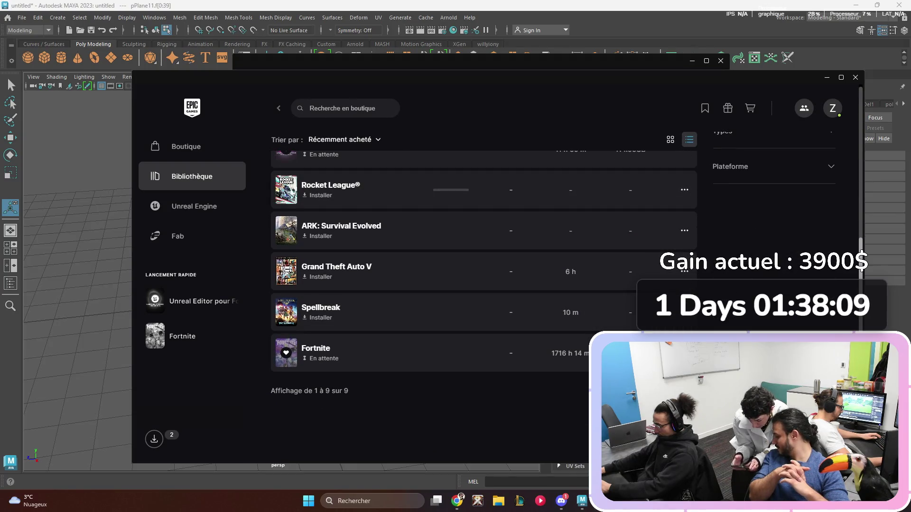
Step: Review Fortnite's install options from its ... menu and apply them to queue the update
{"action": "left_click", "coordinate": [684, 353]}
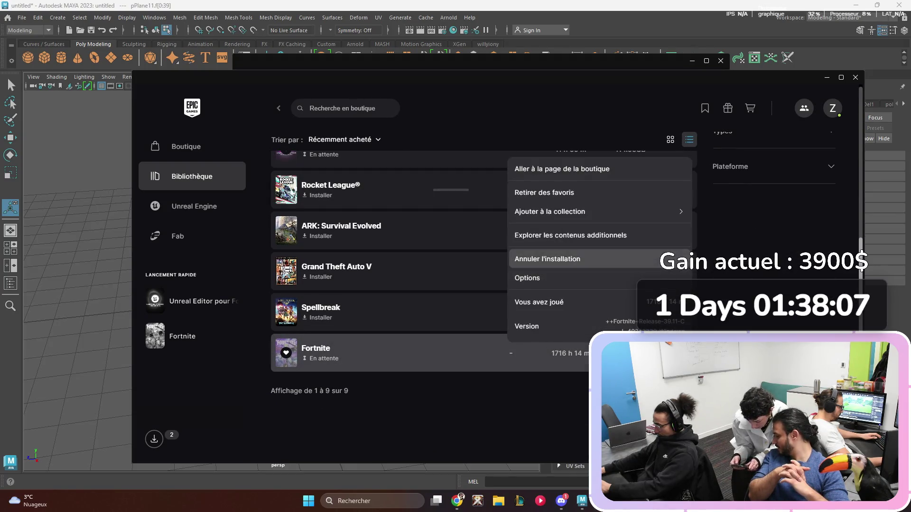
{"action": "left_click", "coordinate": [546, 278]}
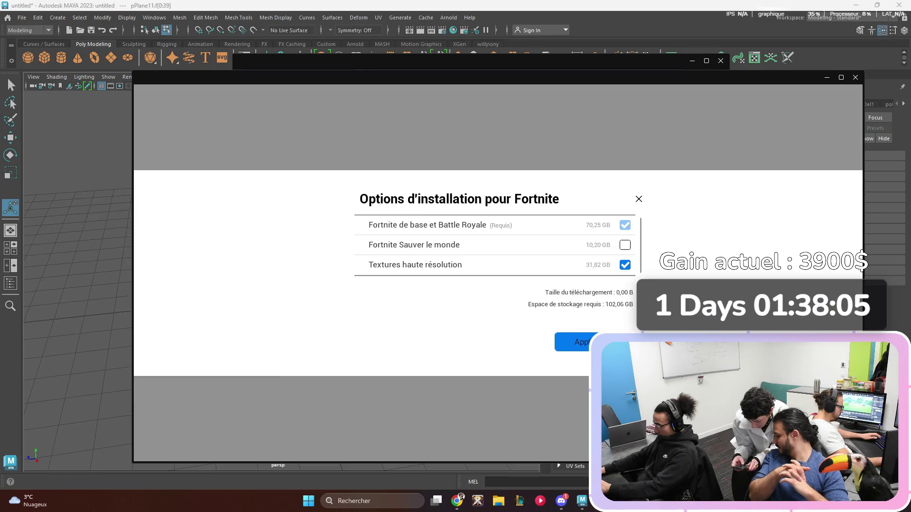
{"action": "left_click", "coordinate": [574, 341]}
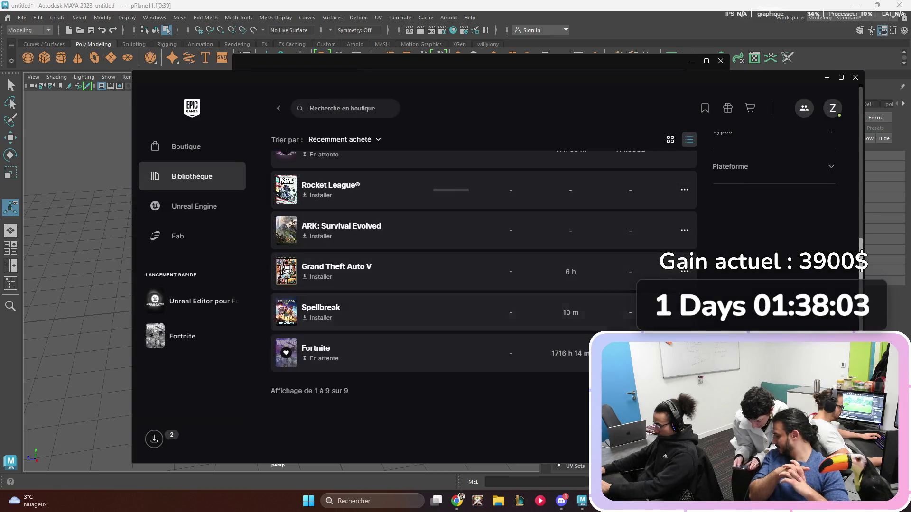
{"action": "left_click", "coordinate": [683, 353]}
{"action": "mouse_move", "coordinate": [664, 211]}
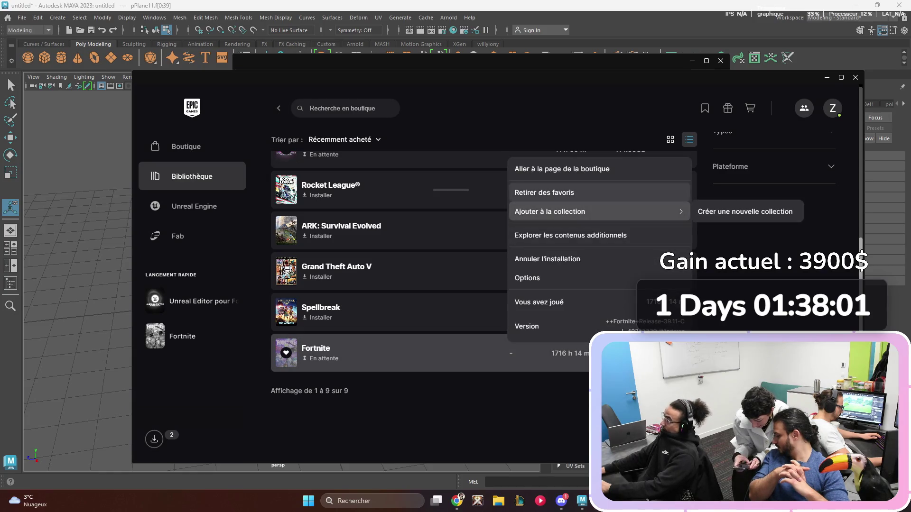
{"action": "left_click", "coordinate": [546, 278]}
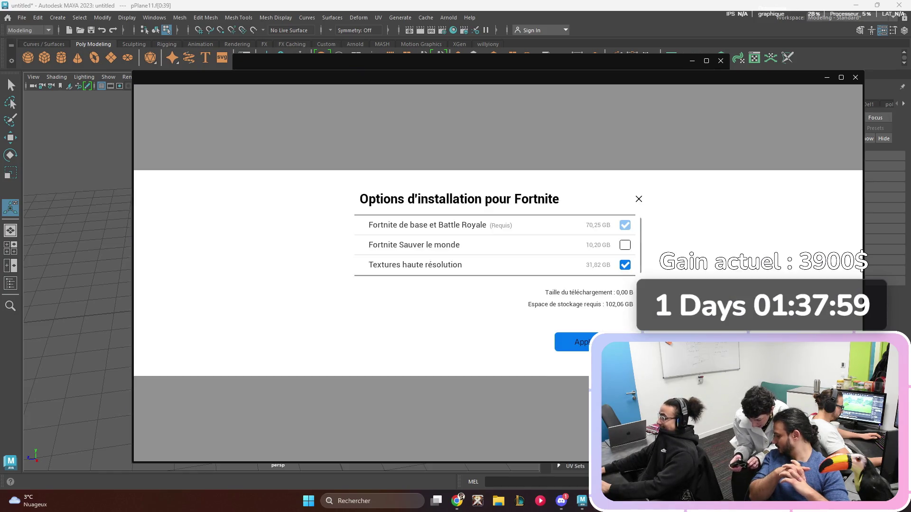
{"action": "left_click", "coordinate": [576, 341]}
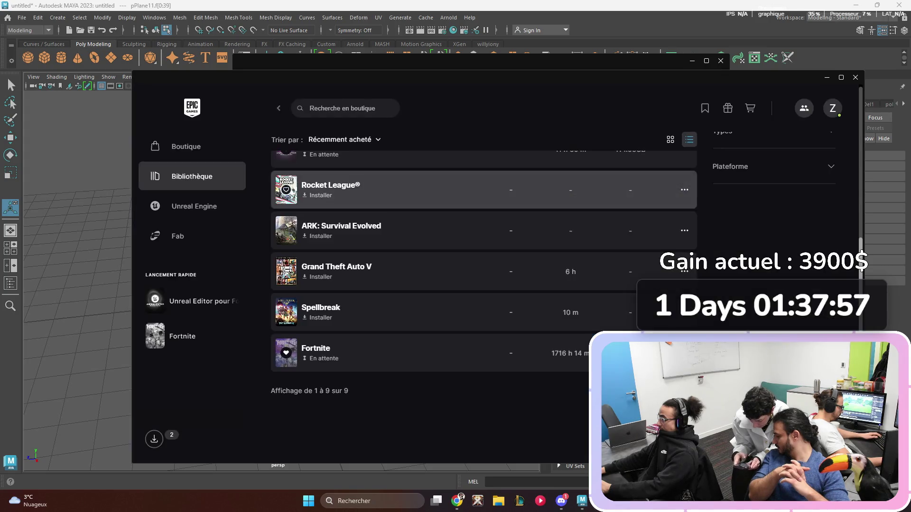
{"action": "scroll", "coordinate": [475, 266], "scroll_direction": "up", "scroll_amount": 2}
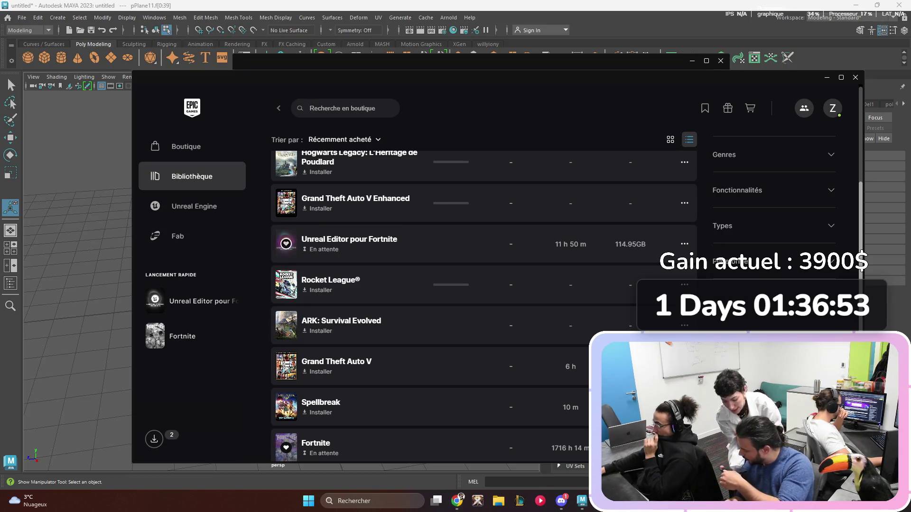
Step: Switch the Bibliothèque library to cover-tile grid view
{"action": "left_click", "coordinate": [684, 244]}
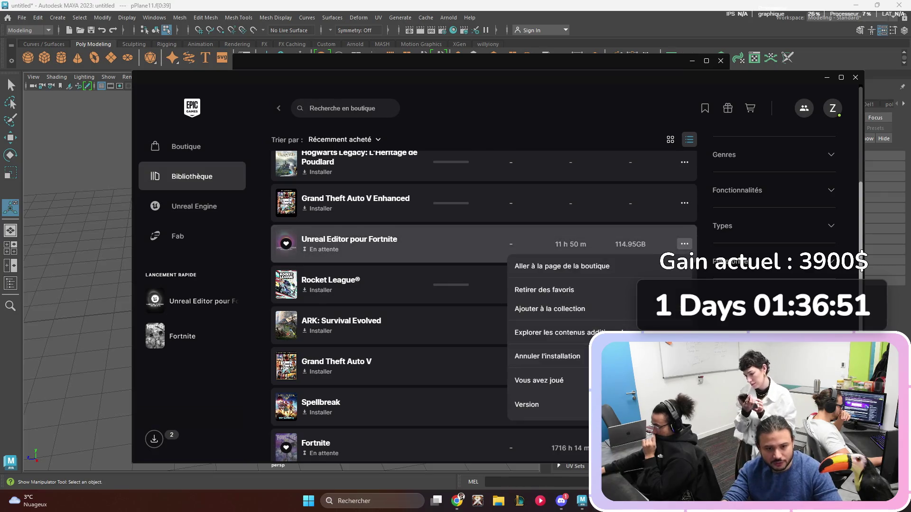
{"action": "key", "text": "Escape"}
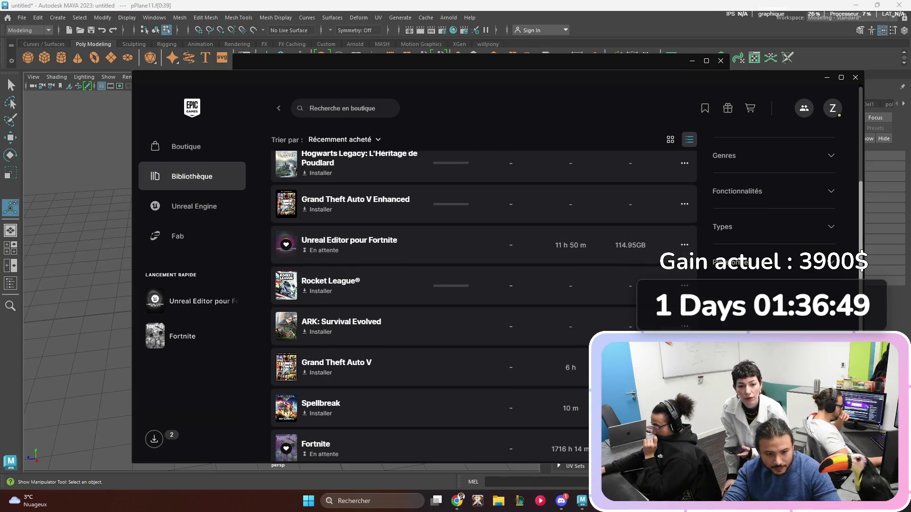
{"action": "scroll", "coordinate": [475, 284], "scroll_direction": "up", "scroll_amount": 5}
{"action": "left_click", "coordinate": [670, 226]}
{"action": "scroll", "coordinate": [475, 285], "scroll_direction": "down", "scroll_amount": 2}
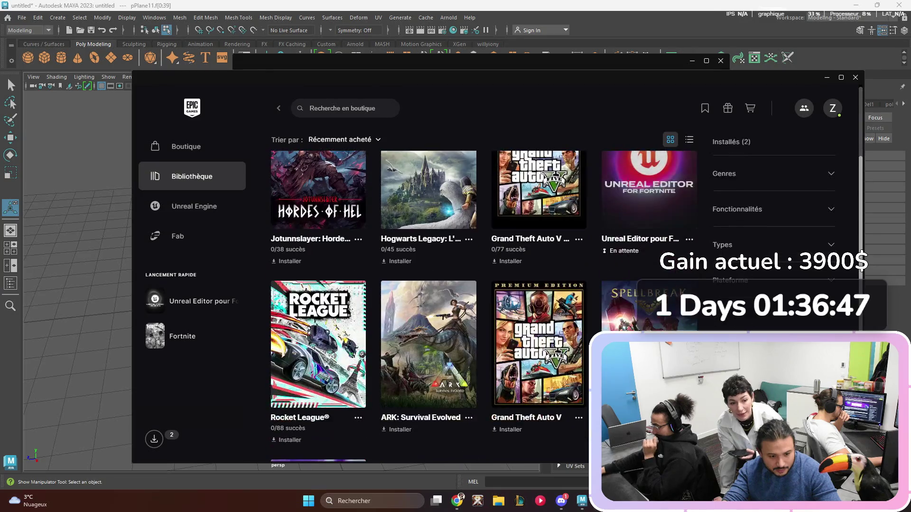
Step: Choose Annuler l'installation for Unreal Editor pour Fortnite and show the download activity
{"action": "left_click", "coordinate": [689, 334]}
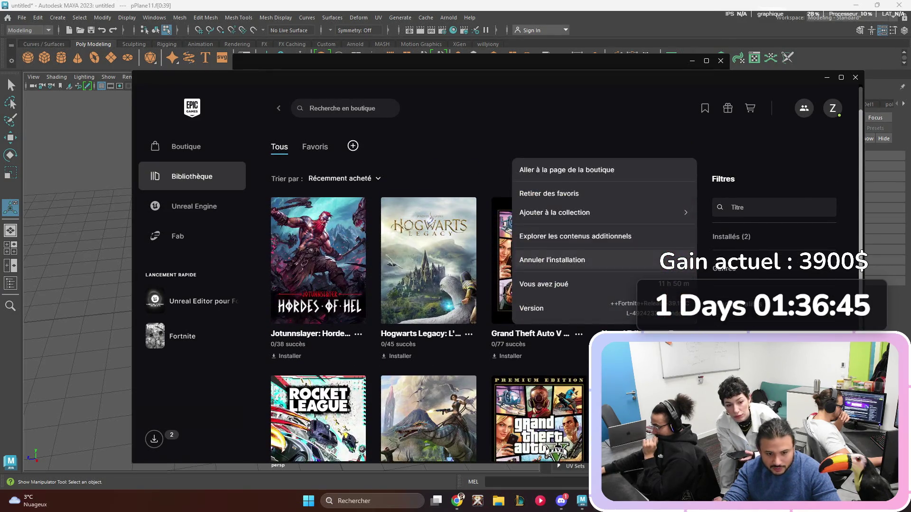
{"action": "left_click", "coordinate": [569, 260]}
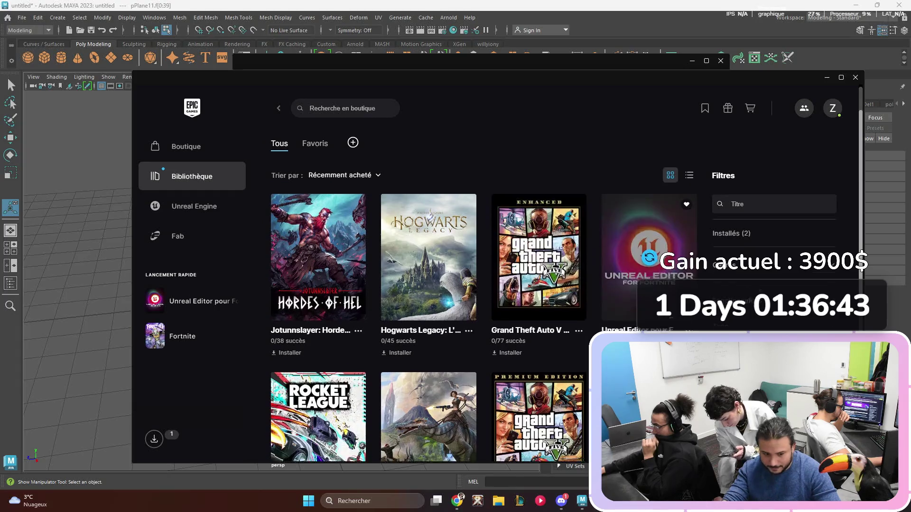
{"action": "scroll", "coordinate": [474, 285], "scroll_direction": "down", "scroll_amount": 1}
{"action": "scroll", "coordinate": [474, 285], "scroll_direction": "down", "scroll_amount": 3}
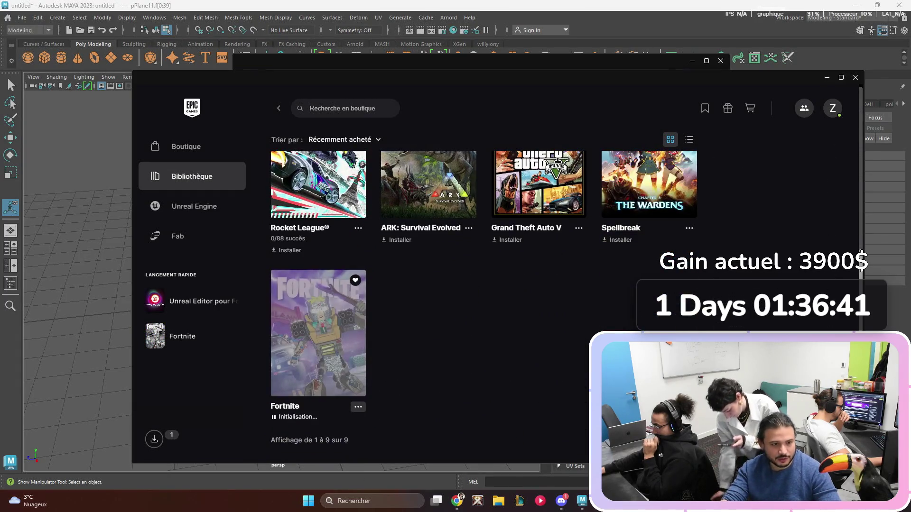
{"action": "scroll", "coordinate": [538, 375], "scroll_direction": "down", "scroll_amount": 5}
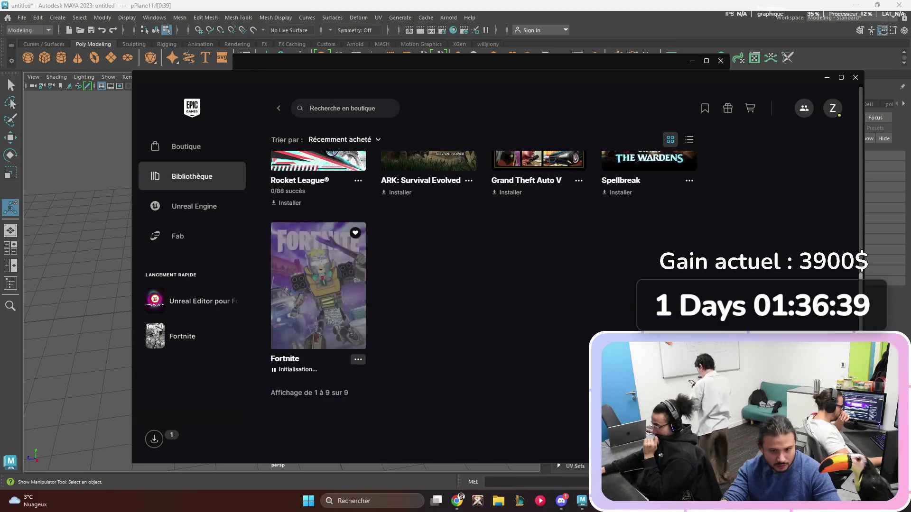
{"action": "left_click", "coordinate": [154, 439]}
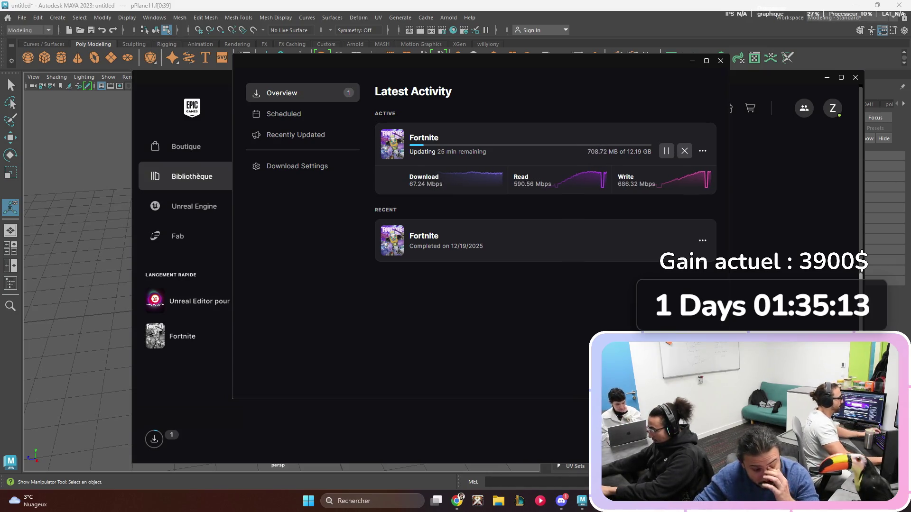
Step: Leave the Fortnite update downloading and return to the Maya grass clump scene
{"action": "key", "text": "alt+Tab"}
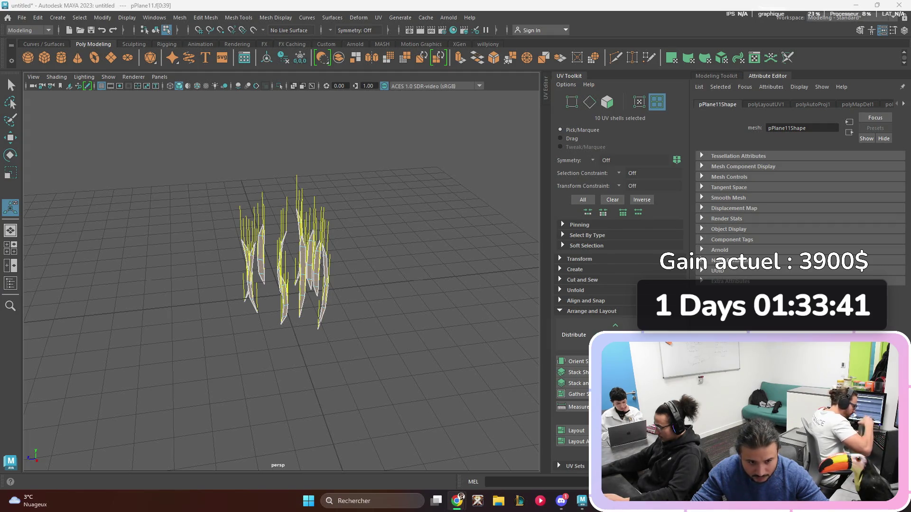
Step: Return to the Epic Games Launcher downloads to check Fortnite's update progress
{"action": "key", "text": "alt+Tab"}
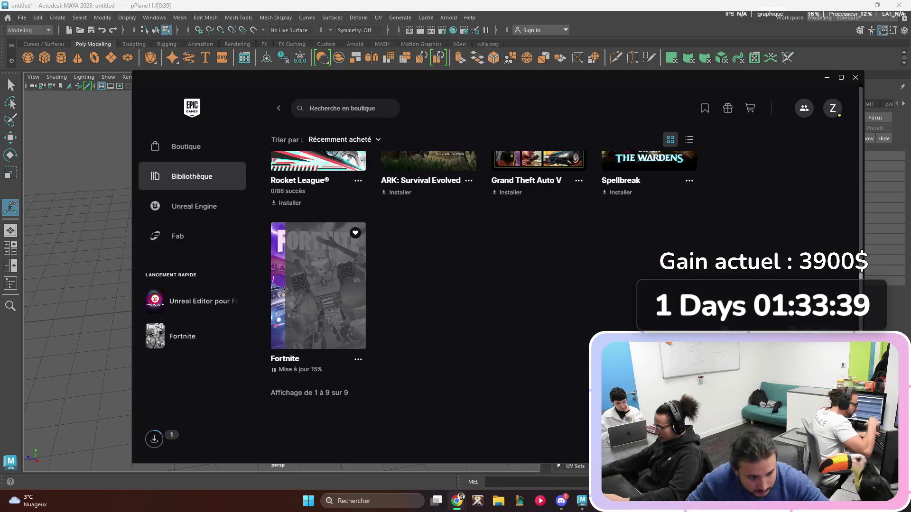
{"action": "key", "text": "alt+Tab"}
{"action": "key", "text": "alt+Tab"}
{"action": "key", "text": "alt+Tab"}
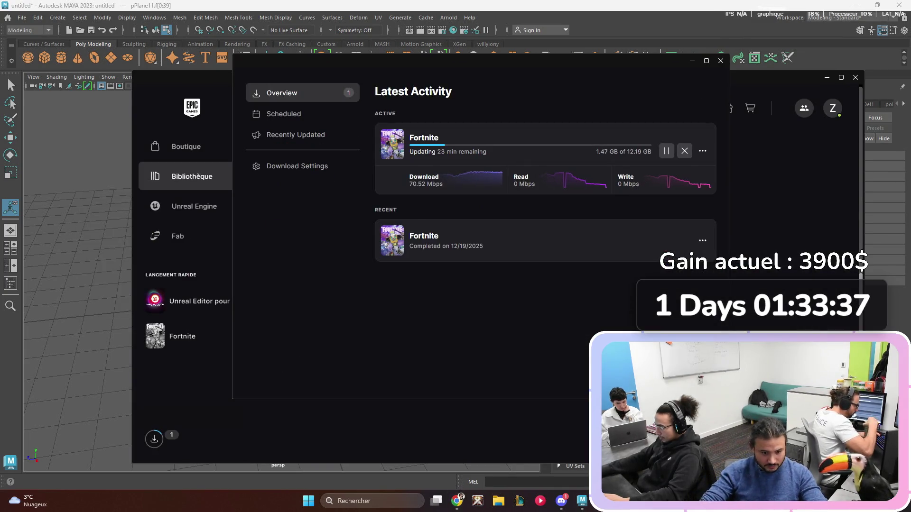
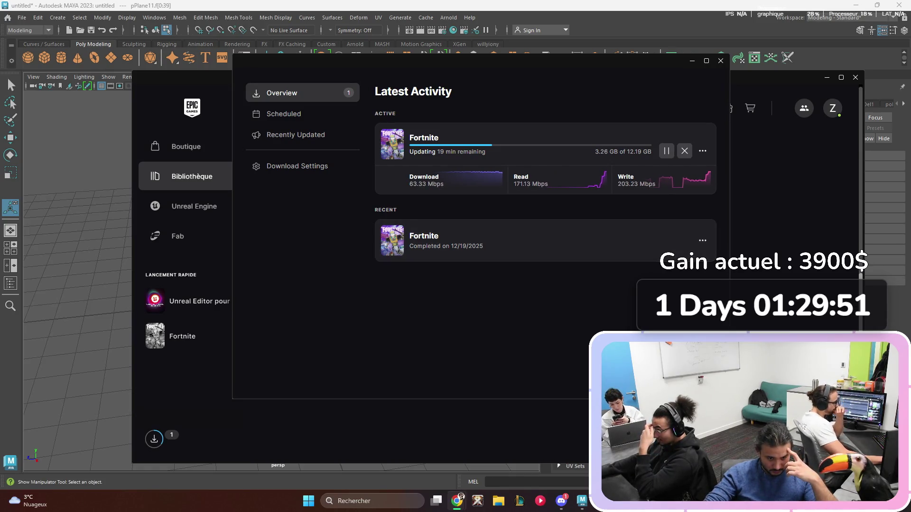
Step: Leave the Epic launcher for Maya, clear the selection, and orbit around the grass-blade tuft
{"action": "key", "text": "alt+Tab"}
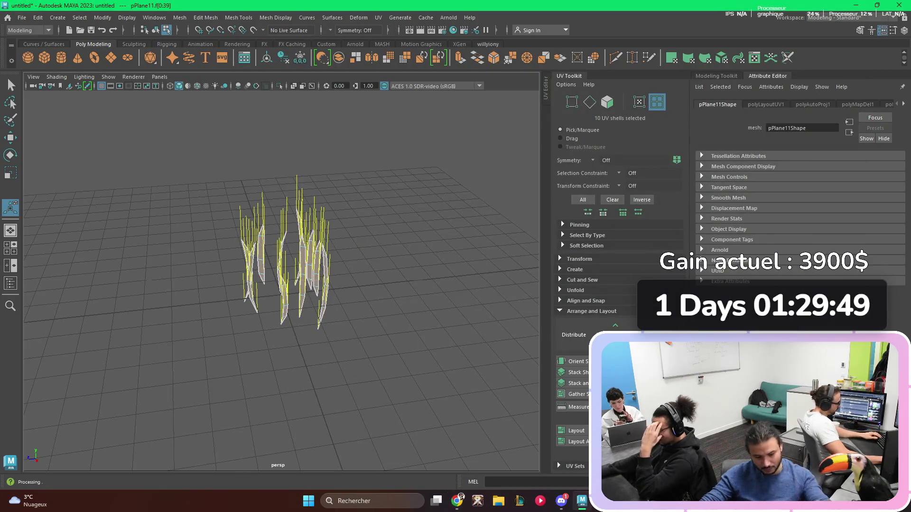
{"action": "left_click", "coordinate": [374, 250]}
{"action": "mouse_move", "coordinate": [375, 250]}
{"action": "left_mouse_down", "text": "alt"}
{"action": "mouse_move", "coordinate": [330, 253]}
{"action": "mouse_move", "coordinate": [329, 194]}
{"action": "mouse_move", "coordinate": [337, 256]}
{"action": "mouse_move", "coordinate": [410, 265]}
{"action": "mouse_move", "coordinate": [382, 264]}
{"action": "left_mouse_up", "text": "alt"}
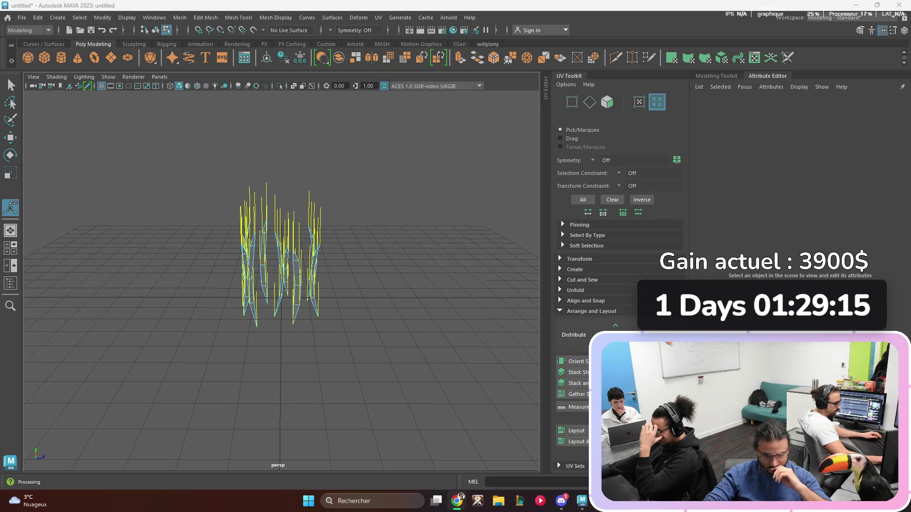
{"action": "mouse_move", "coordinate": [457, 501]}
{"action": "mouse_move", "coordinate": [403, 451]}
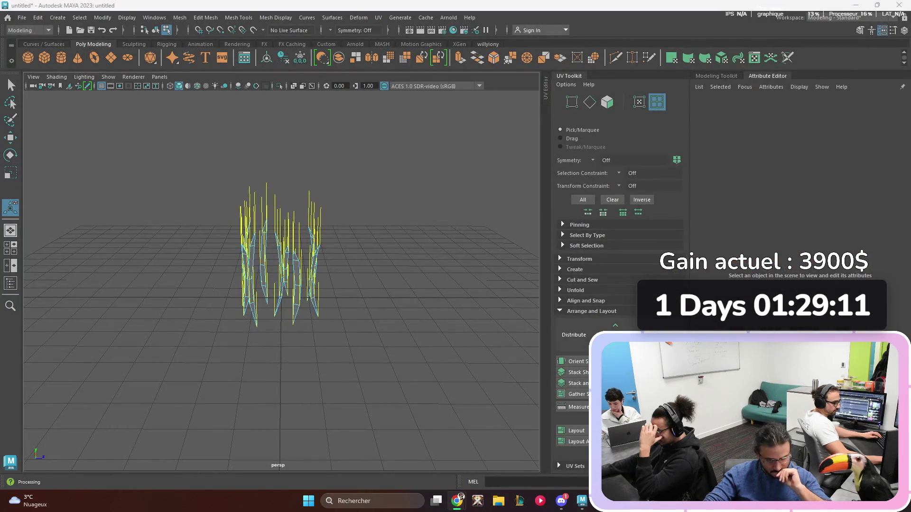
Step: Go to youtube.com and search for 'uefn verse boost alex part 1'
{"action": "key", "text": "alt+Tab"}
{"action": "type", "text": "youtube.com"}
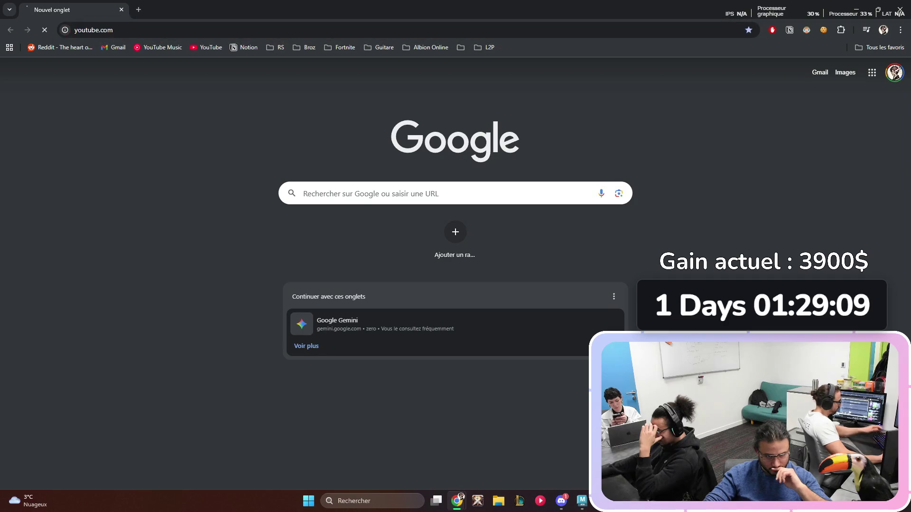
{"action": "key", "text": "Return"}
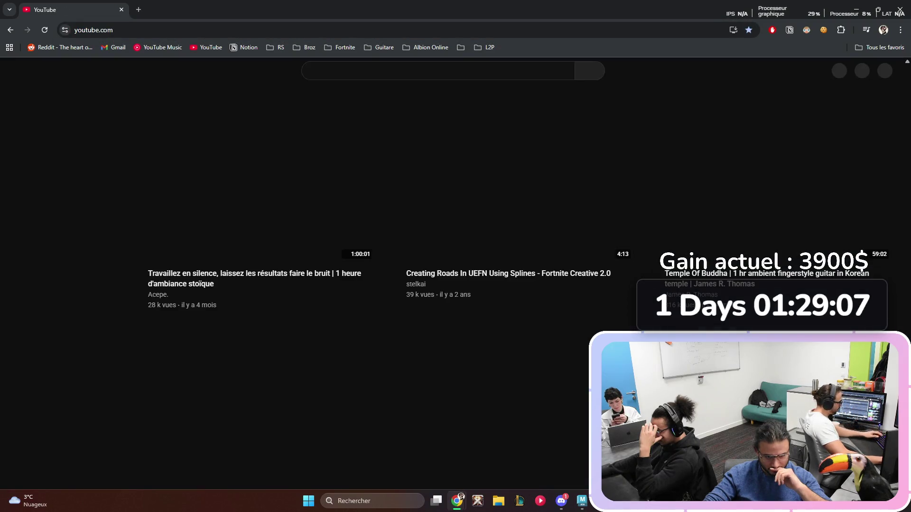
{"action": "type", "text": "uefn ver"}
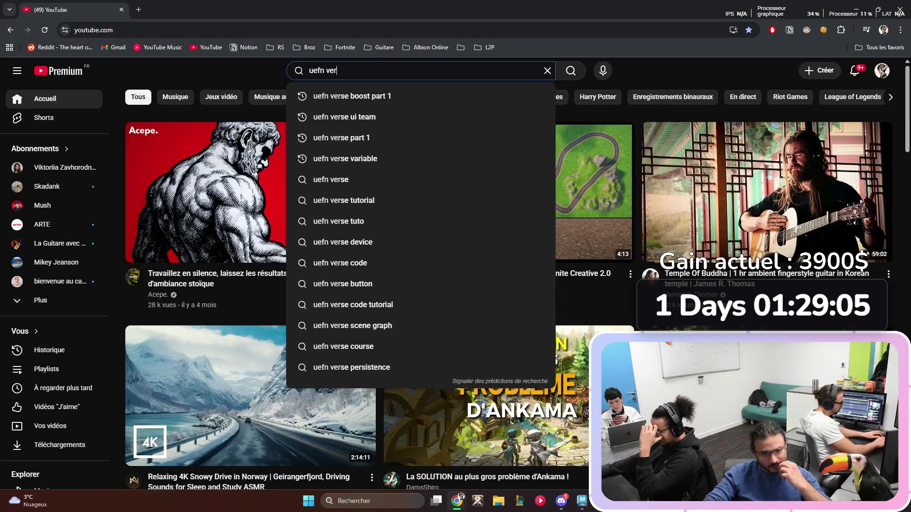
{"action": "type", "text": "se boost alex p"}
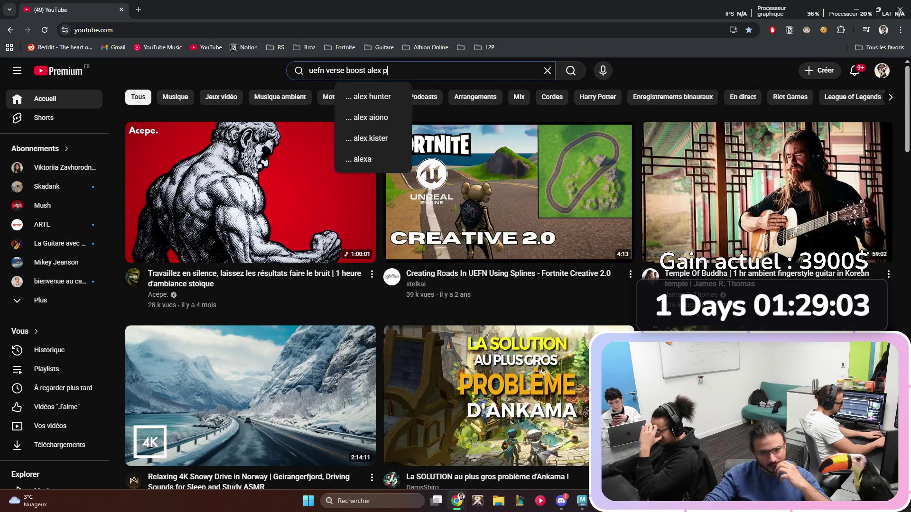
{"action": "type", "text": "art 1"}
{"action": "key", "text": "Return"}
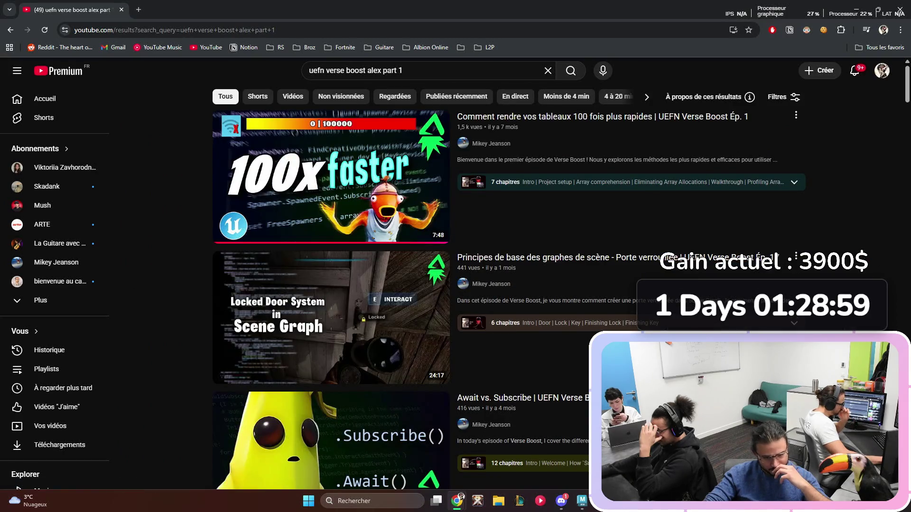
Step: Open the Verse Boost Ep. 1 arrays video and read its expanded description and chapters
{"action": "left_click", "coordinate": [331, 177]}
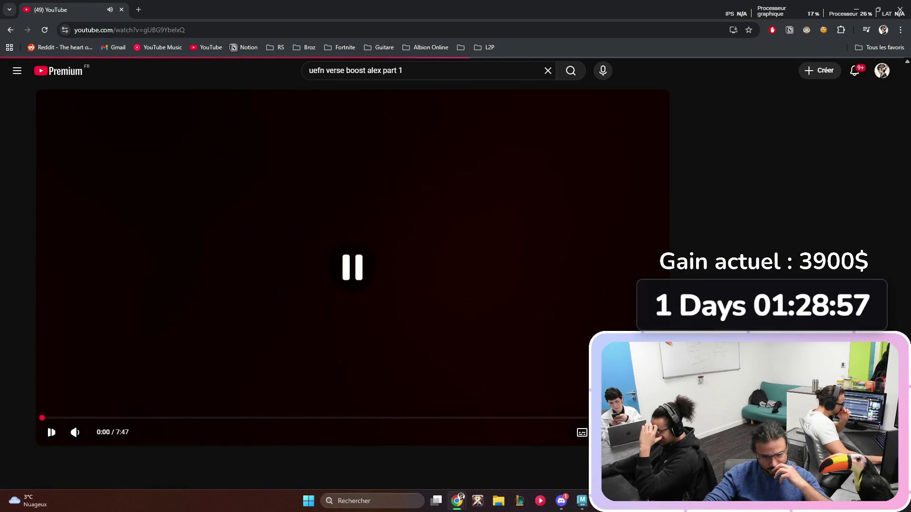
{"action": "scroll", "coordinate": [353, 284], "scroll_direction": "down", "scroll_amount": 5}
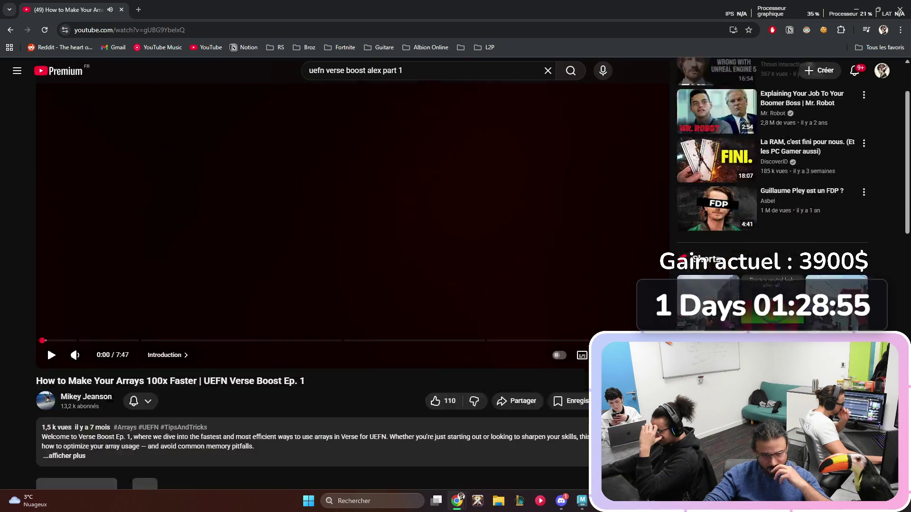
{"action": "scroll", "coordinate": [353, 285], "scroll_direction": "down", "scroll_amount": 4}
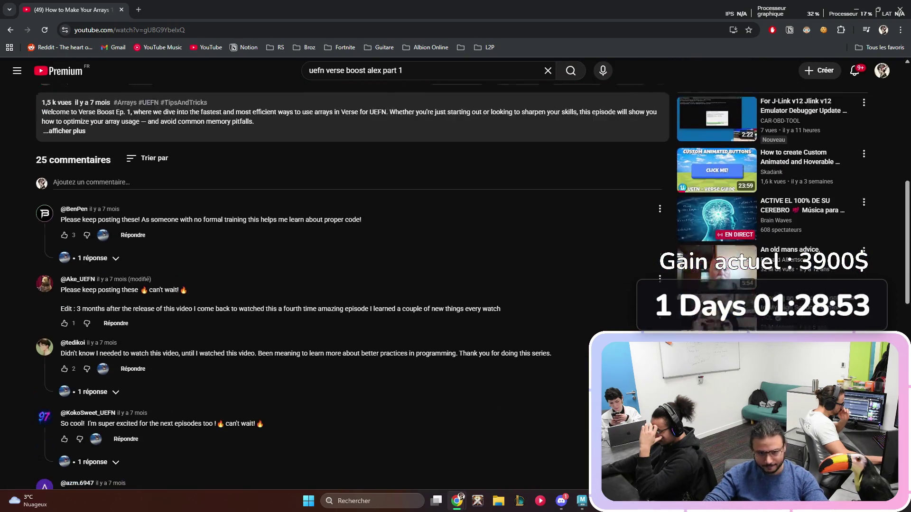
{"action": "scroll", "coordinate": [353, 285], "scroll_direction": "up", "scroll_amount": 4}
{"action": "left_click", "coordinate": [64, 296]}
{"action": "scroll", "coordinate": [158, 370], "scroll_direction": "down", "scroll_amount": 5}
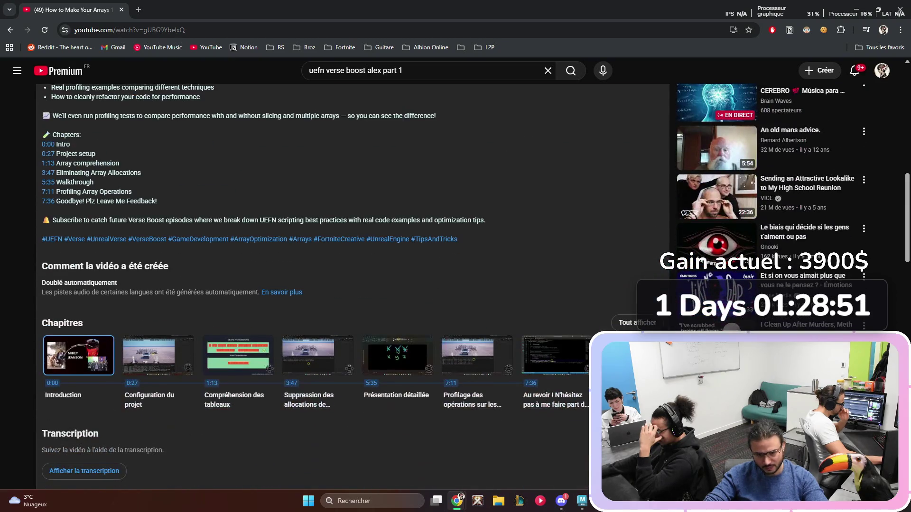
{"action": "scroll", "coordinate": [158, 370], "scroll_direction": "down", "scroll_amount": 5}
{"action": "scroll", "coordinate": [353, 285], "scroll_direction": "up", "scroll_amount": 15}
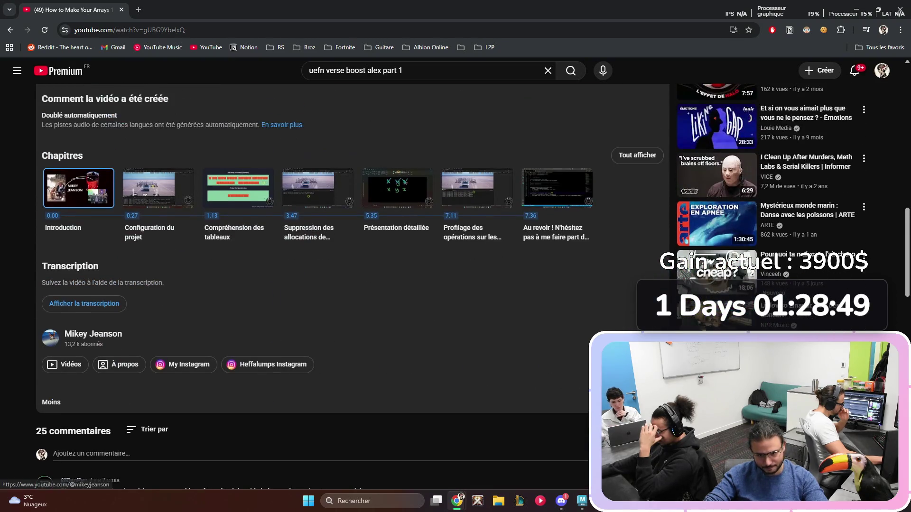
Step: Edit the search query to 'uefn verse boost alex 2', removing the word 'part'
{"action": "key", "text": "slash"}
{"action": "key", "text": "BackSpace"}
{"action": "type", "text": "2"}
{"action": "key", "text": "Left"}
{"action": "key", "text": "ctrl+BackSpace"}
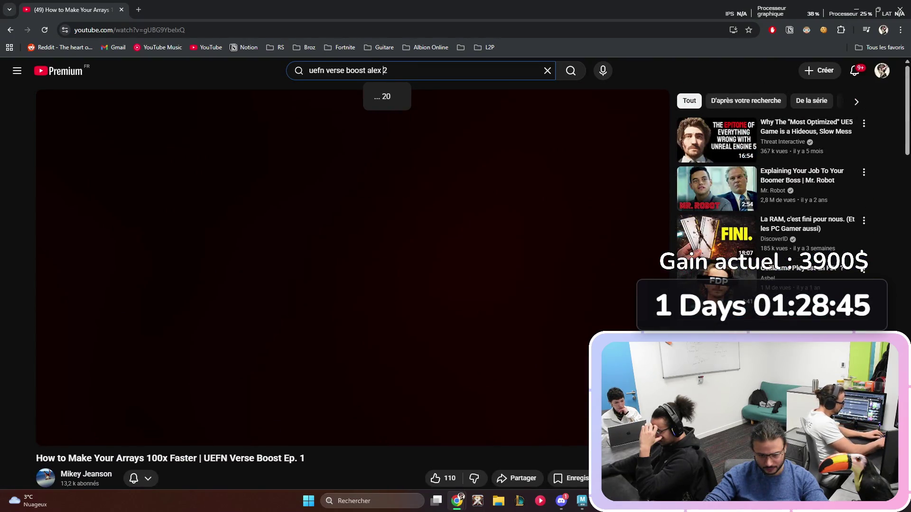
Step: Search 'uefn verse boost alex ep 2' and open the UEFN Verse Tutorials Ep.2 video
{"action": "type", "text": "ep"}
{"action": "key", "text": "Return"}
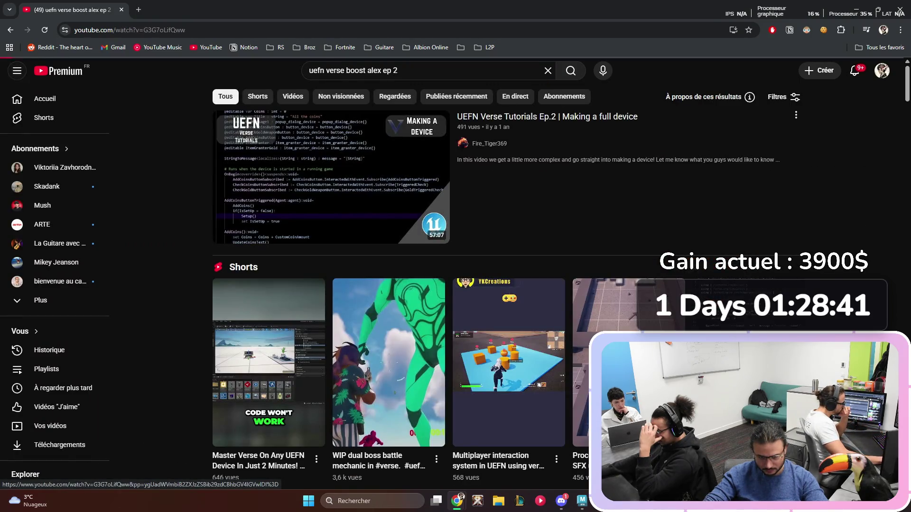
{"action": "left_click", "coordinate": [331, 138]}
{"action": "key", "text": "alt+Left"}
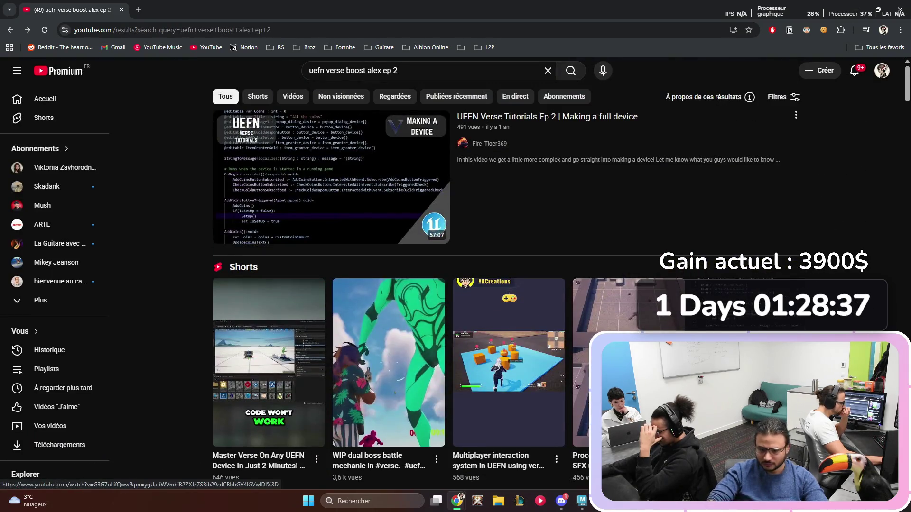
{"action": "key", "text": "alt+Right"}
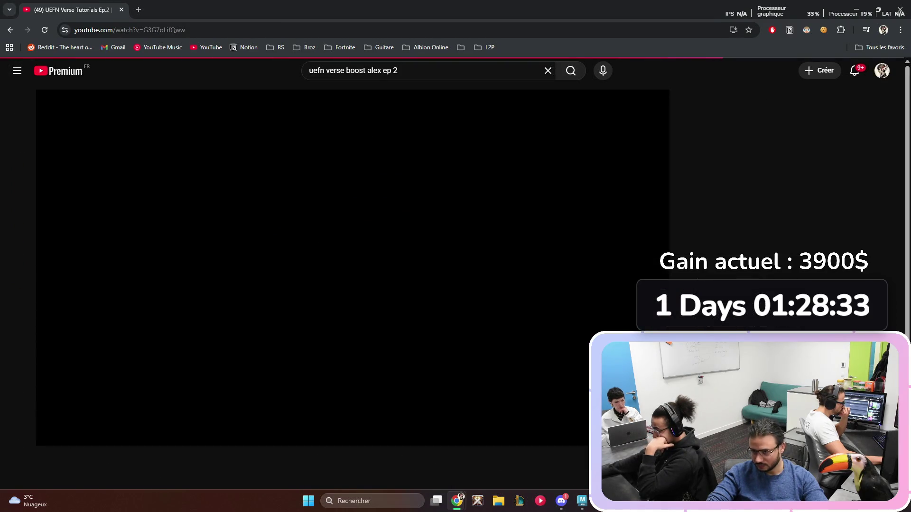
{"action": "key", "text": "alt+Left"}
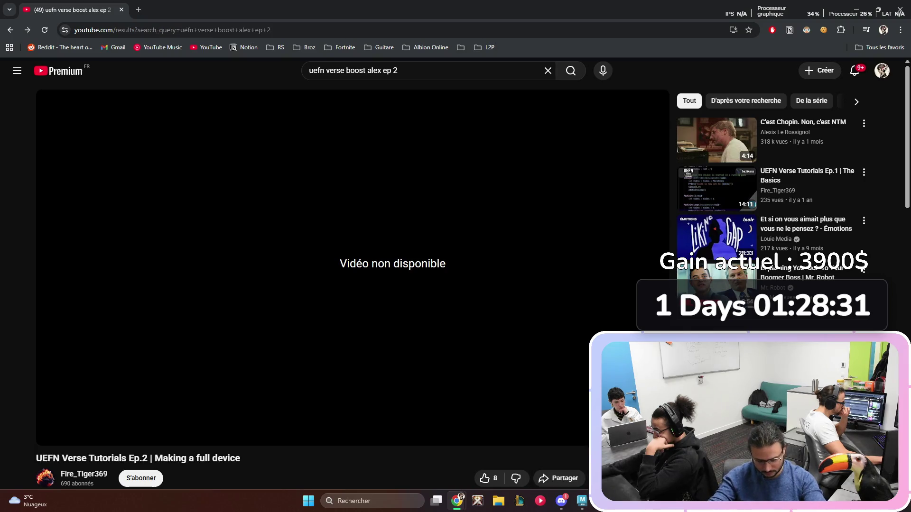
{"action": "key", "text": "alt+Right"}
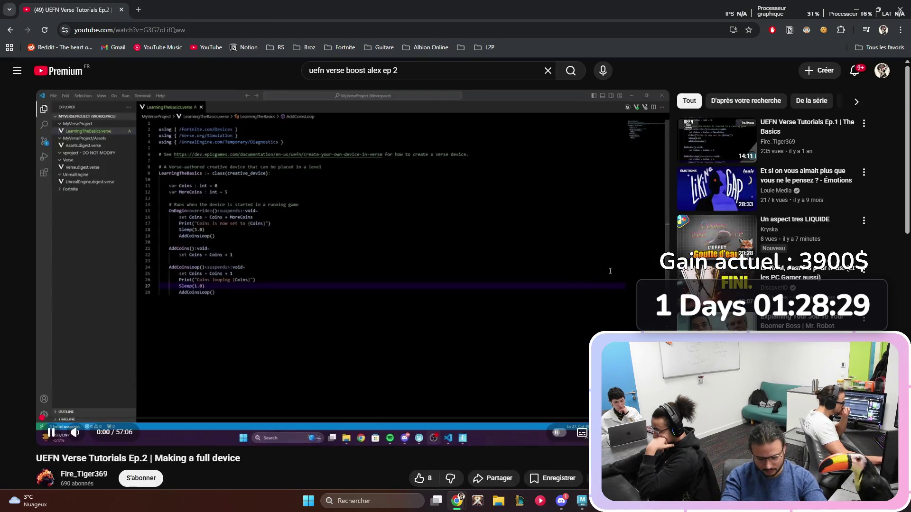
Step: Skip Ep.2 to about 29 minutes, then open the Await vs. Subscribe video instead
{"action": "left_click", "coordinate": [360, 418]}
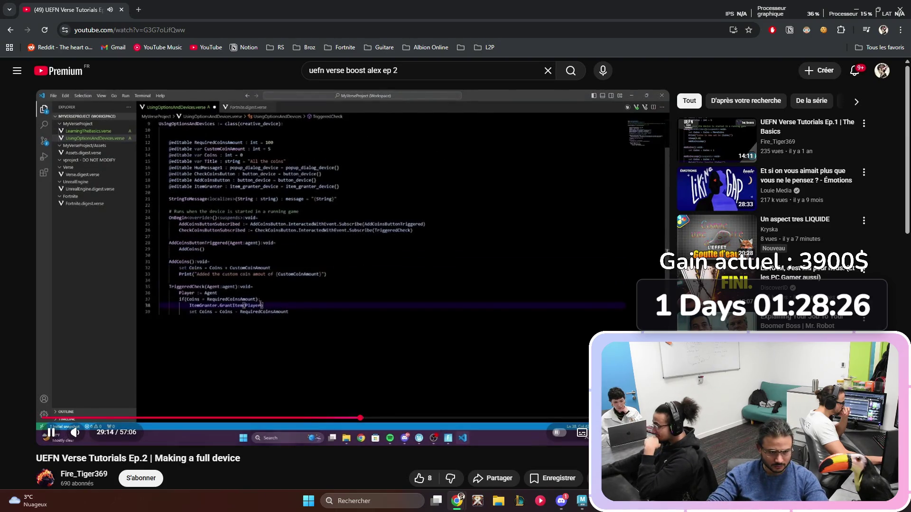
{"action": "key", "text": "alt+Left"}
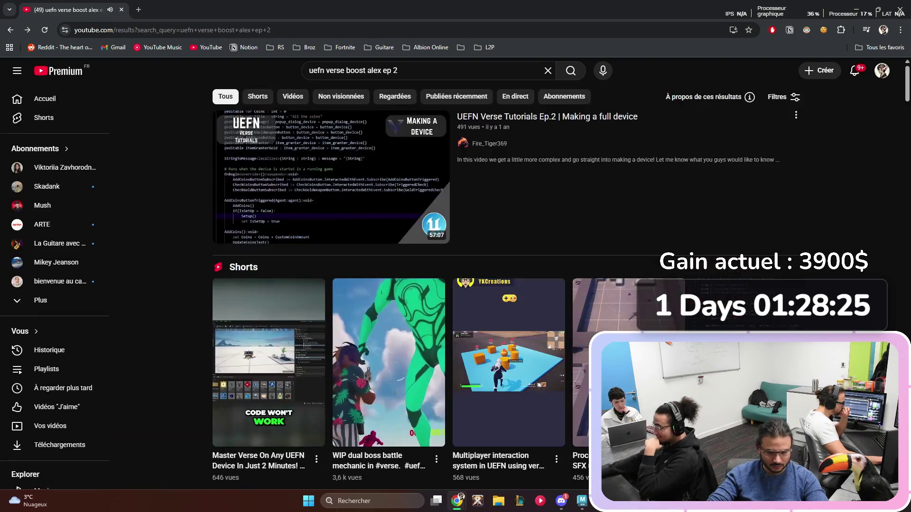
{"action": "left_click", "coordinate": [331, 260]}
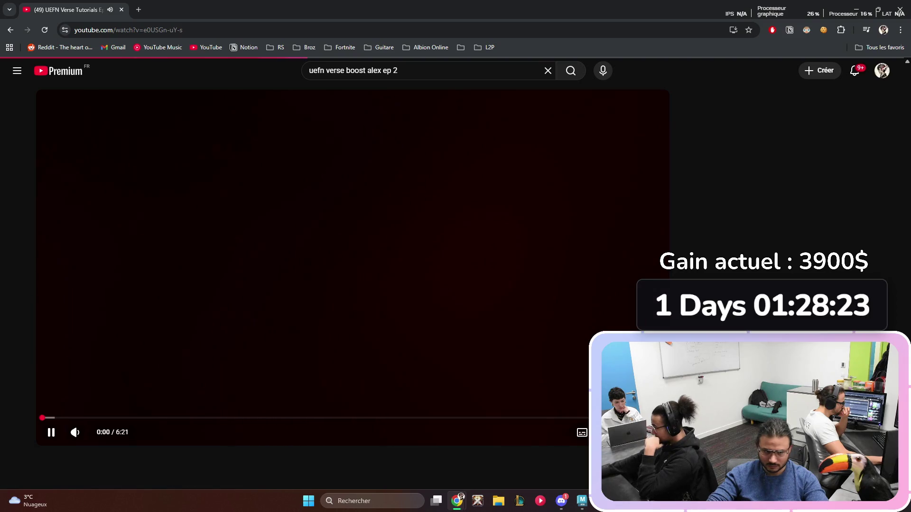
Step: Check the Epic Games launcher, then return to the Await vs. Subscribe video in fullscreen
{"action": "mouse_move", "coordinate": [603, 501]}
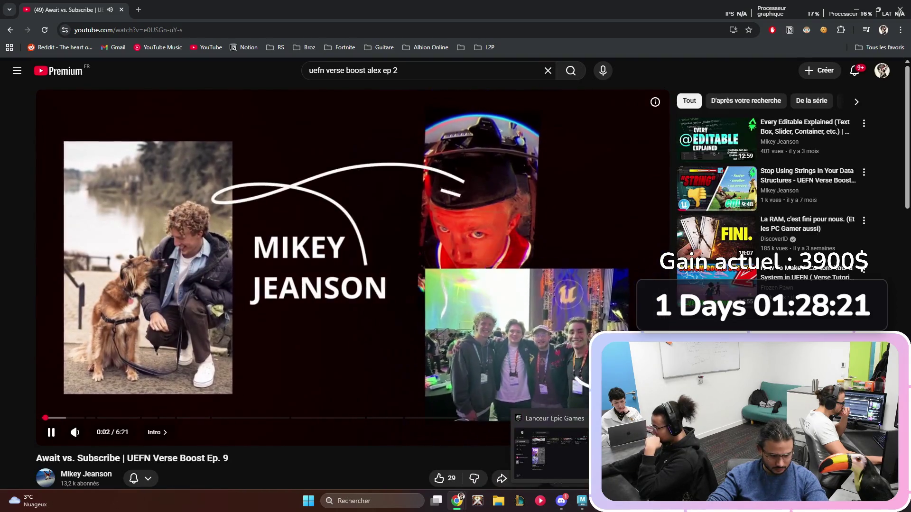
{"action": "left_click", "coordinate": [550, 453]}
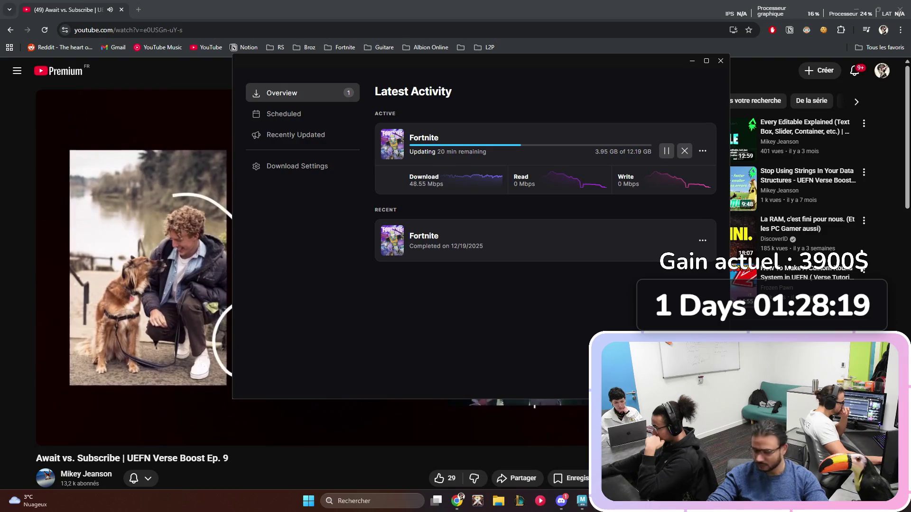
{"action": "left_click", "coordinate": [143, 266]}
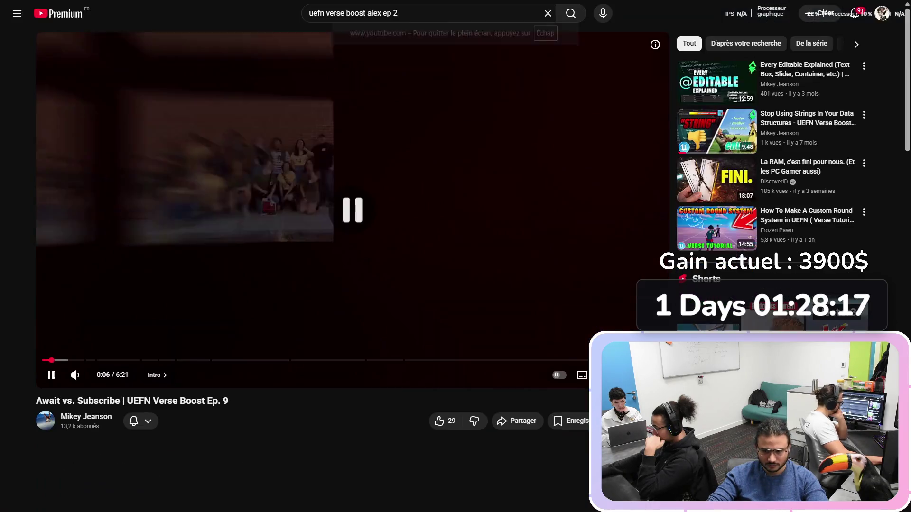
{"action": "key", "text": "f"}
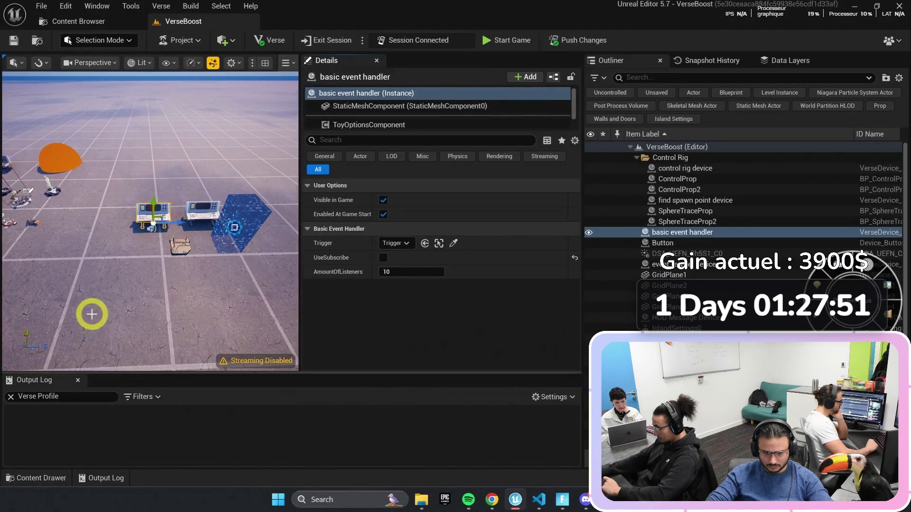
Step: Return to the tutorial, pause on the How Subscribe works slide, and turn on French captions
{"action": "left_click", "coordinate": [494, 499]}
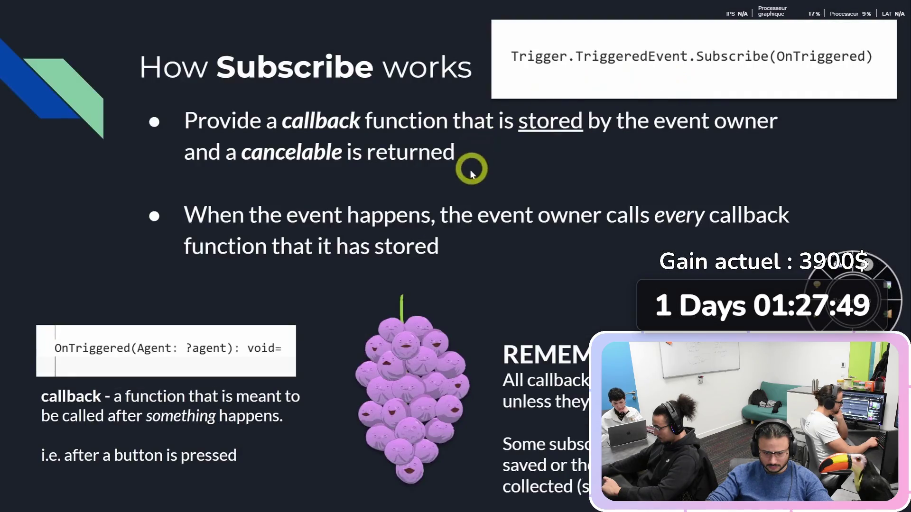
{"action": "left_click", "coordinate": [79, 129]}
{"action": "left_click", "coordinate": [79, 107]}
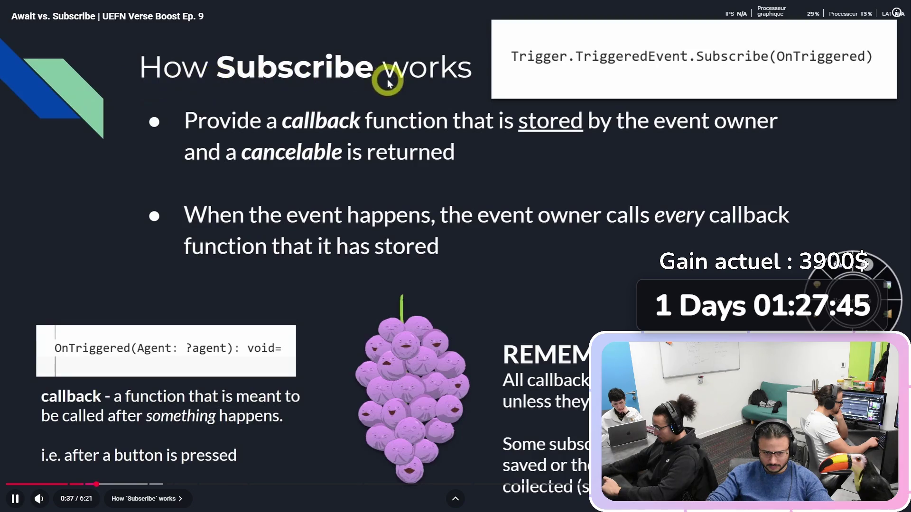
{"action": "left_click", "coordinate": [181, 105]}
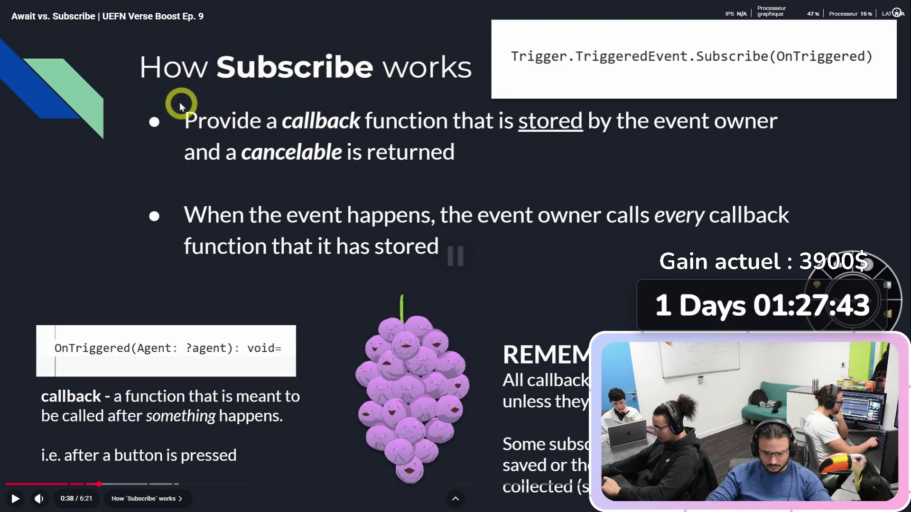
{"action": "left_click", "coordinate": [180, 105]}
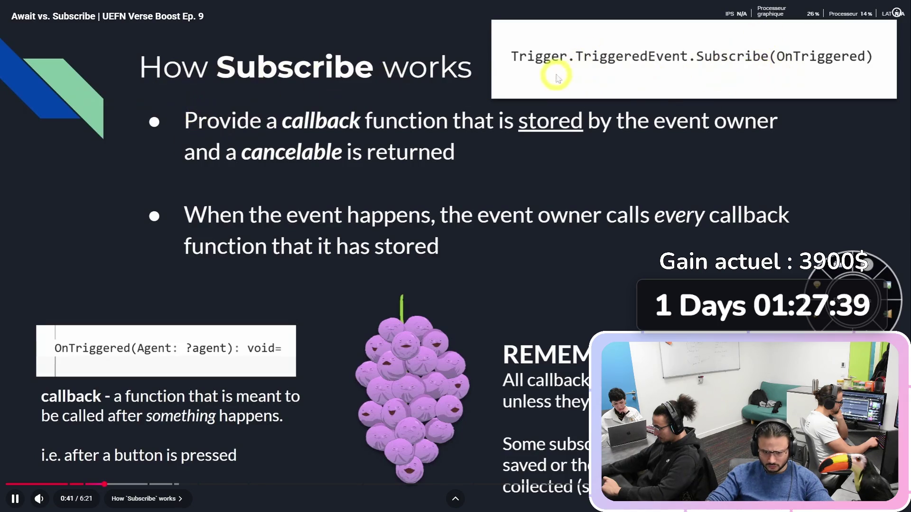
{"action": "key", "text": "c"}
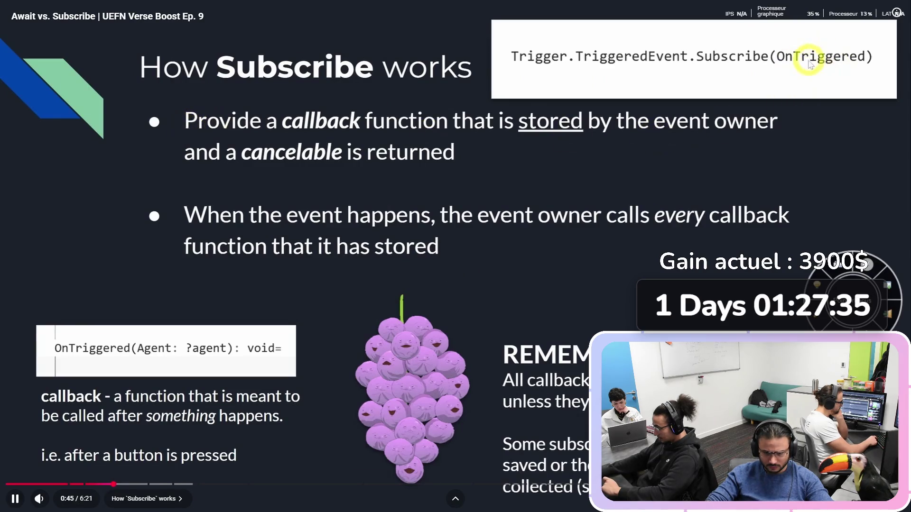
{"action": "key", "text": "c"}
Step: Pause and resume through the slides, stopping on How Await works at 1:08, and exit fullscreen
{"action": "left_click", "coordinate": [111, 351]}
{"action": "left_click", "coordinate": [110, 351]}
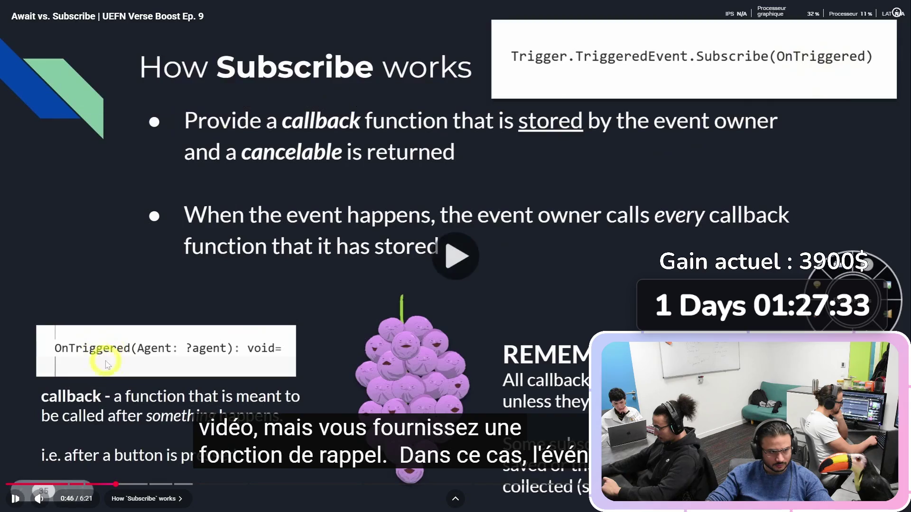
{"action": "left_click", "coordinate": [622, 127]}
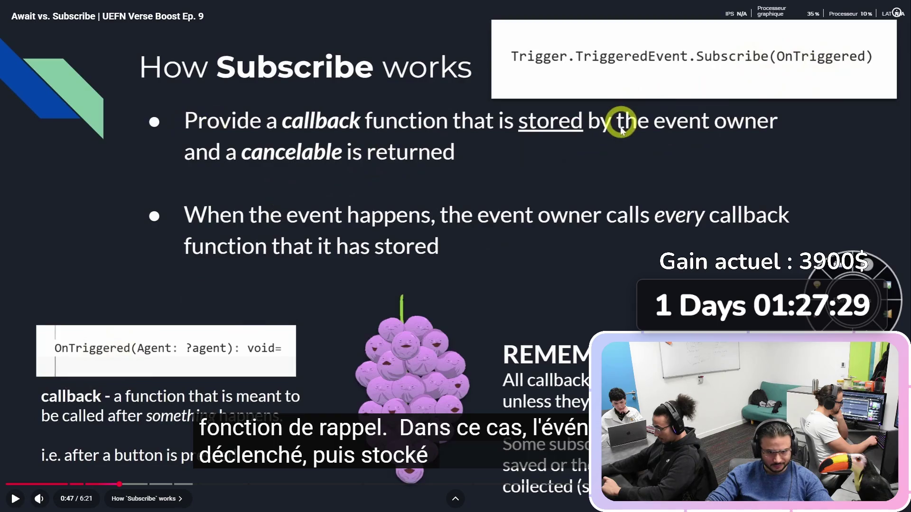
{"action": "left_click", "coordinate": [676, 138]}
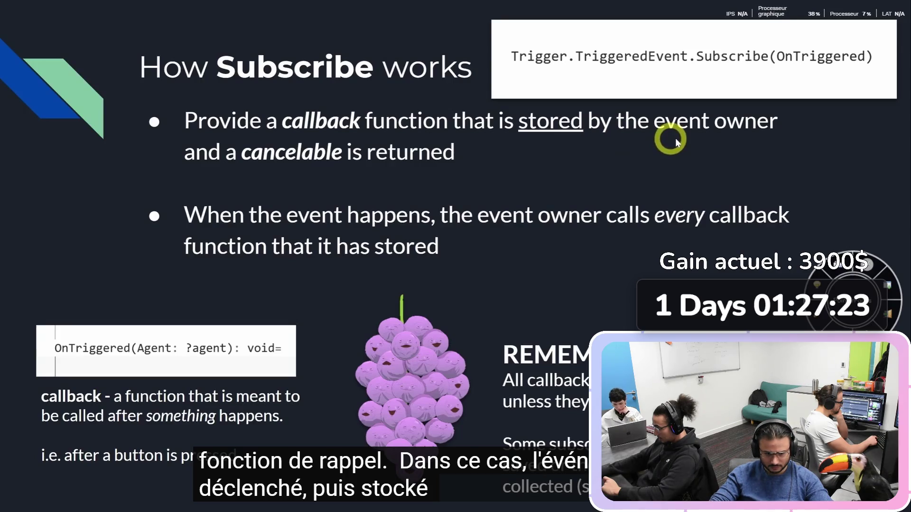
{"action": "left_click", "coordinate": [676, 138]}
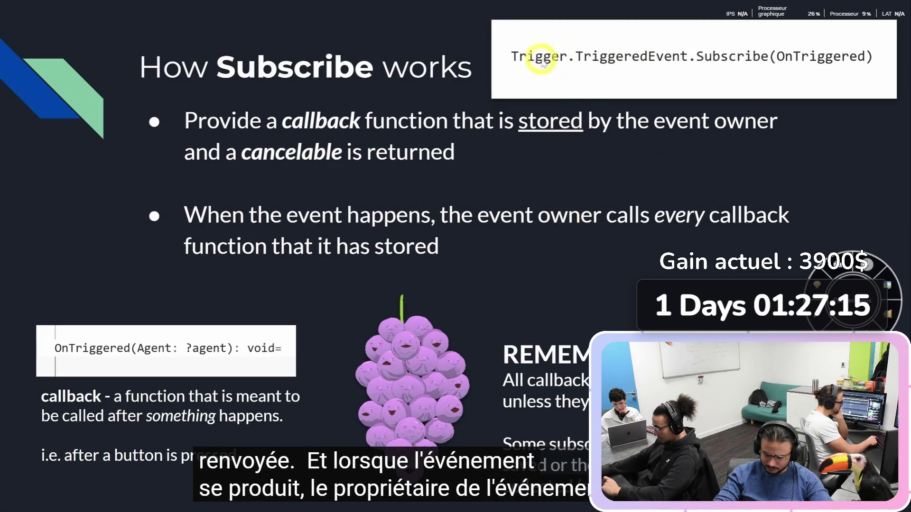
{"action": "left_click", "coordinate": [600, 229]}
{"action": "left_click", "coordinate": [605, 234]}
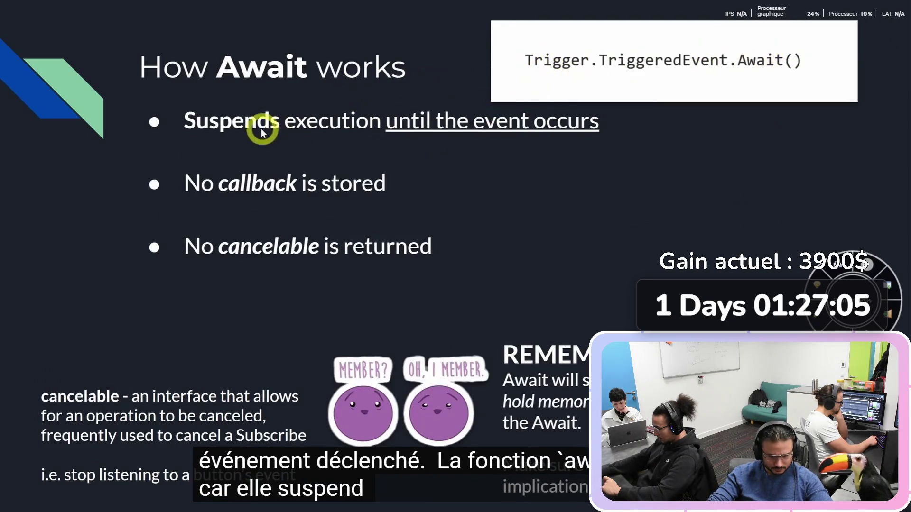
{"action": "left_click", "coordinate": [434, 124]}
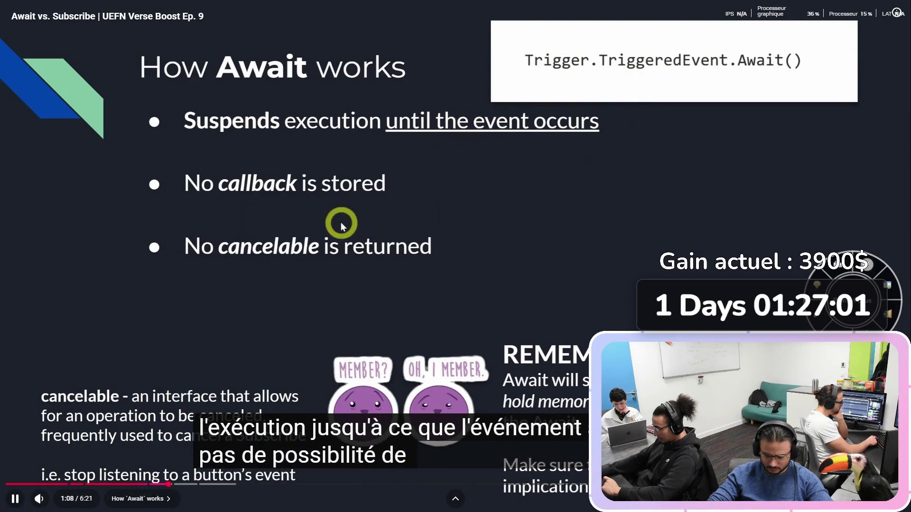
{"action": "left_click", "coordinate": [280, 264]}
{"action": "key", "text": "Escape"}
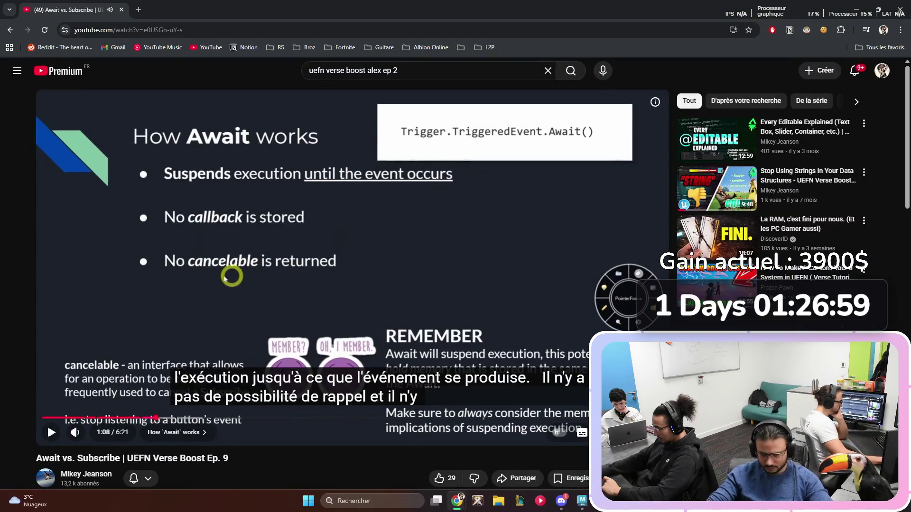
Step: Scroll the search results and open the video author's channel page
{"action": "scroll", "coordinate": [226, 278], "scroll_direction": "down", "scroll_amount": 10}
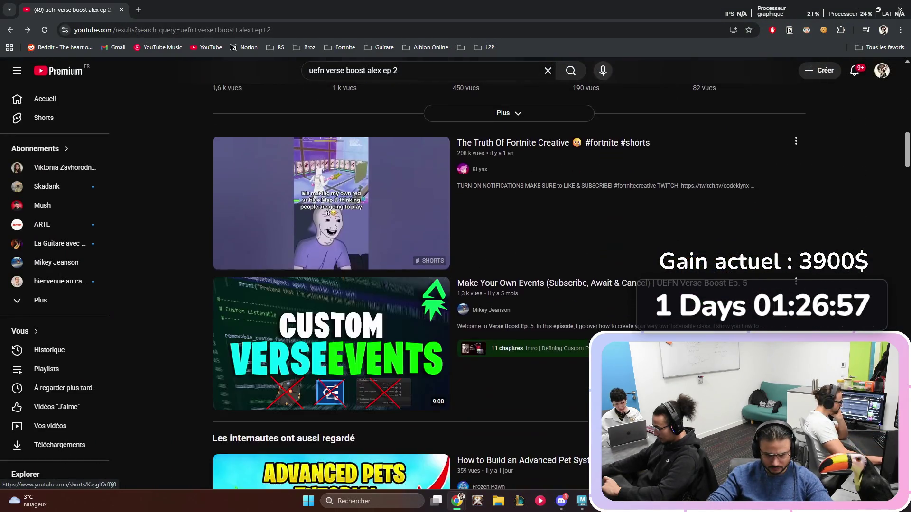
{"action": "scroll", "coordinate": [332, 237], "scroll_direction": "down", "scroll_amount": 9}
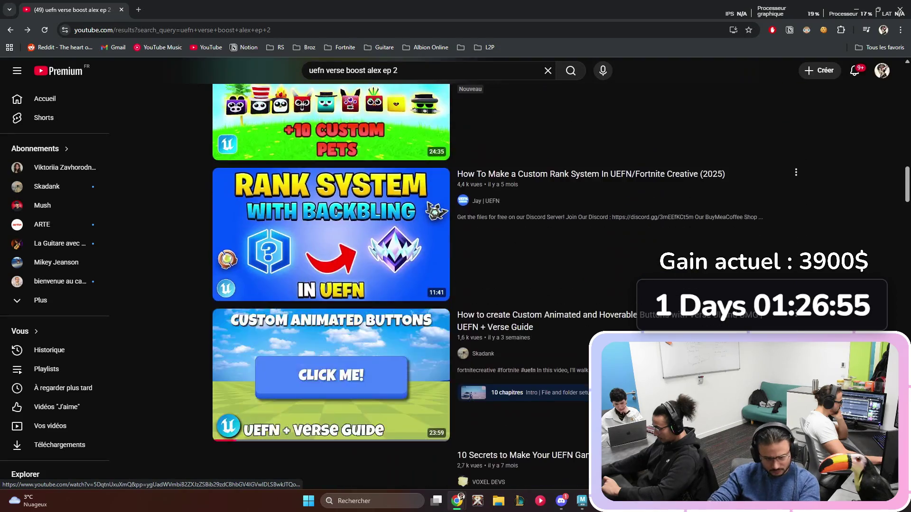
{"action": "scroll", "coordinate": [389, 266], "scroll_direction": "up", "scroll_amount": 12}
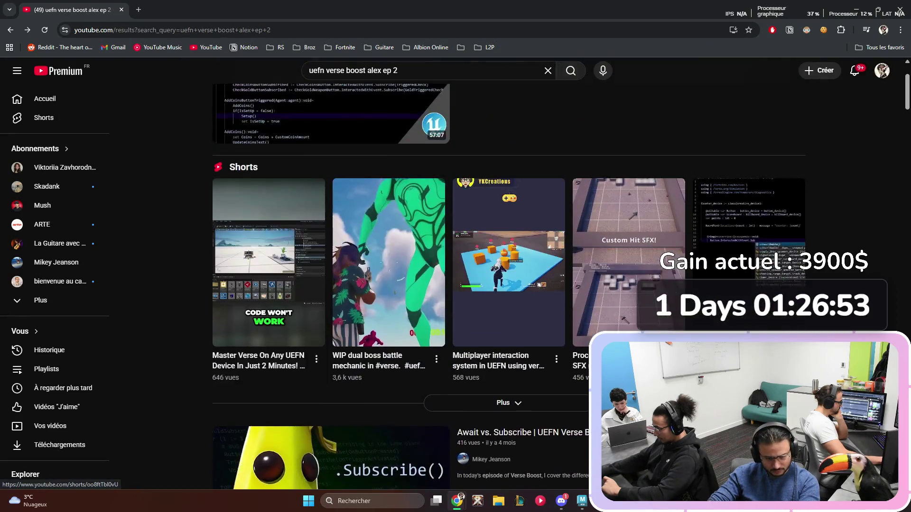
{"action": "scroll", "coordinate": [389, 266], "scroll_direction": "up", "scroll_amount": 2}
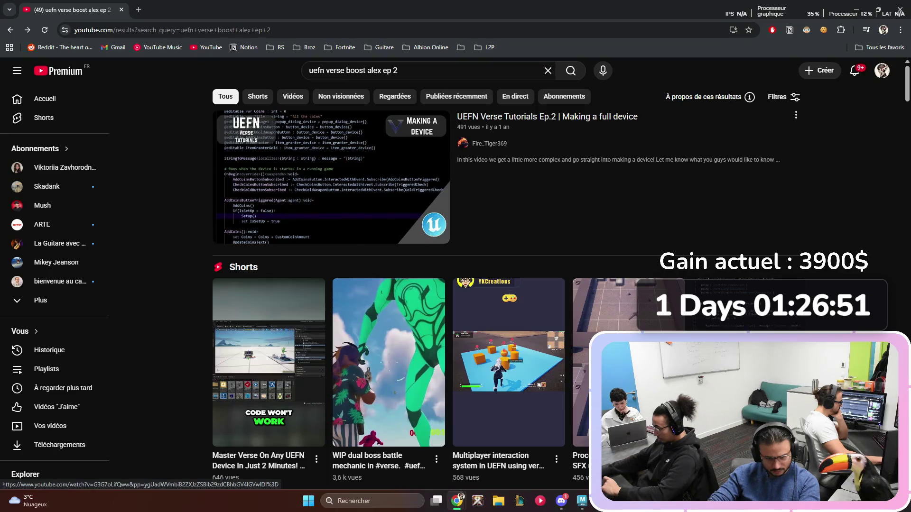
{"action": "scroll", "coordinate": [17, 486], "scroll_direction": "down", "scroll_amount": 5}
{"action": "scroll", "coordinate": [759, 107], "scroll_direction": "down", "scroll_amount": 7}
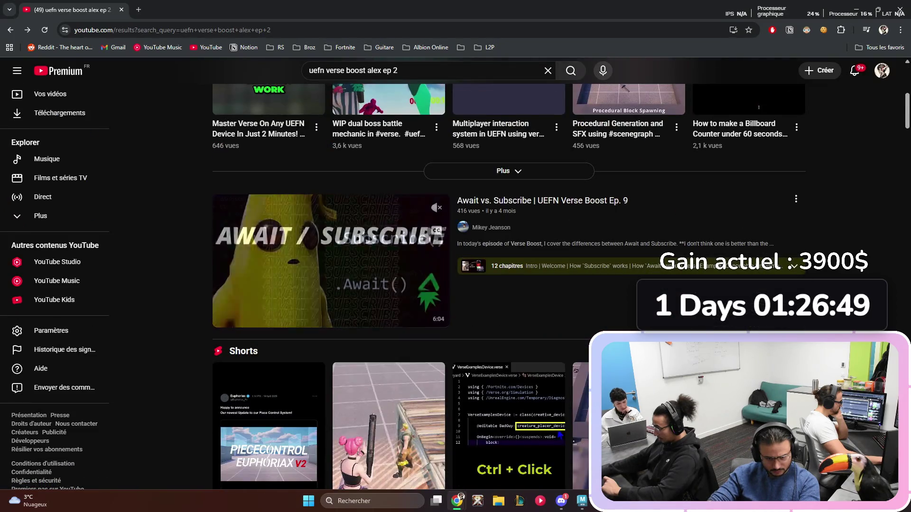
{"action": "left_click", "coordinate": [491, 227]}
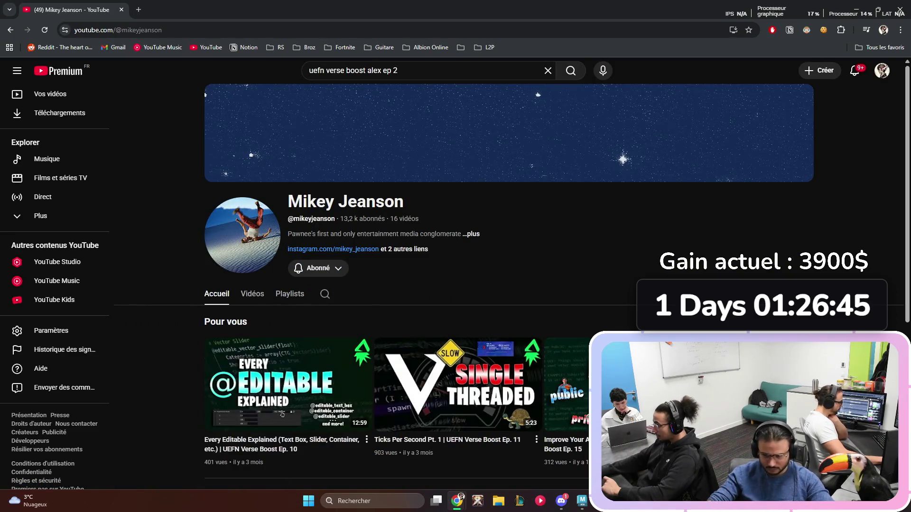
Step: Open the Verse Boost (UEFN) playlist and play 'Stop Using Strings' Ep. 2 full screen
{"action": "scroll", "coordinate": [455, 284], "scroll_direction": "down", "scroll_amount": 4}
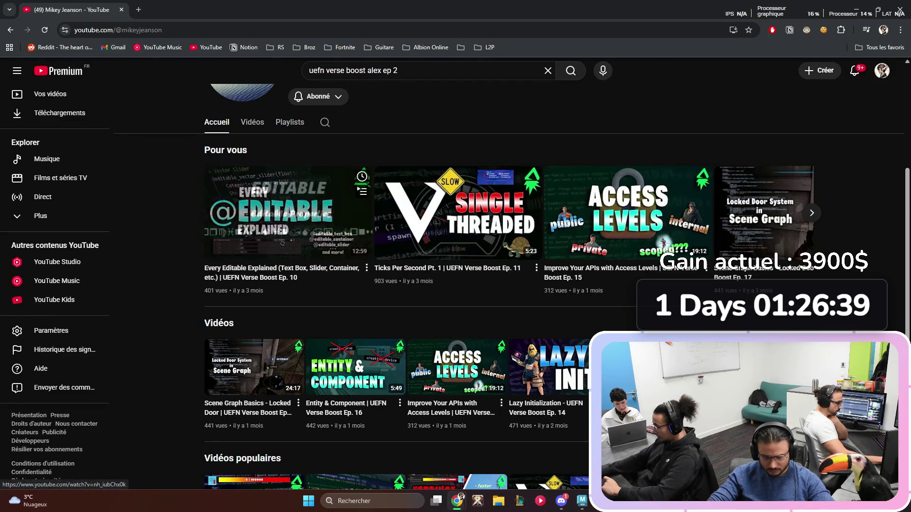
{"action": "scroll", "coordinate": [456, 284], "scroll_direction": "down", "scroll_amount": 1}
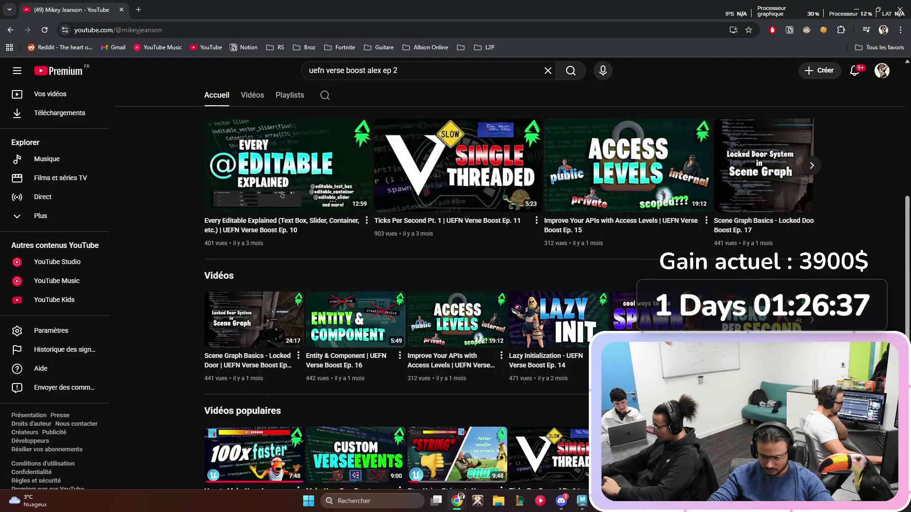
{"action": "scroll", "coordinate": [455, 213], "scroll_direction": "up", "scroll_amount": 1}
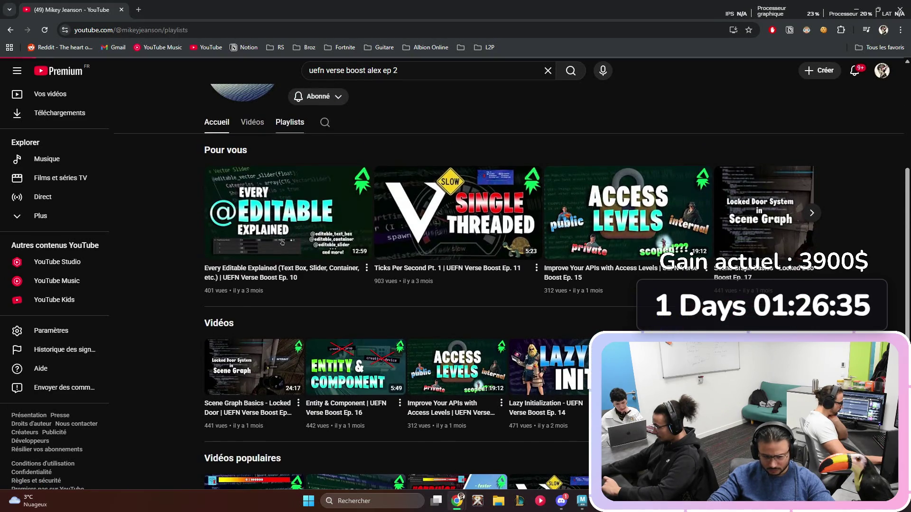
{"action": "left_click", "coordinate": [282, 242]}
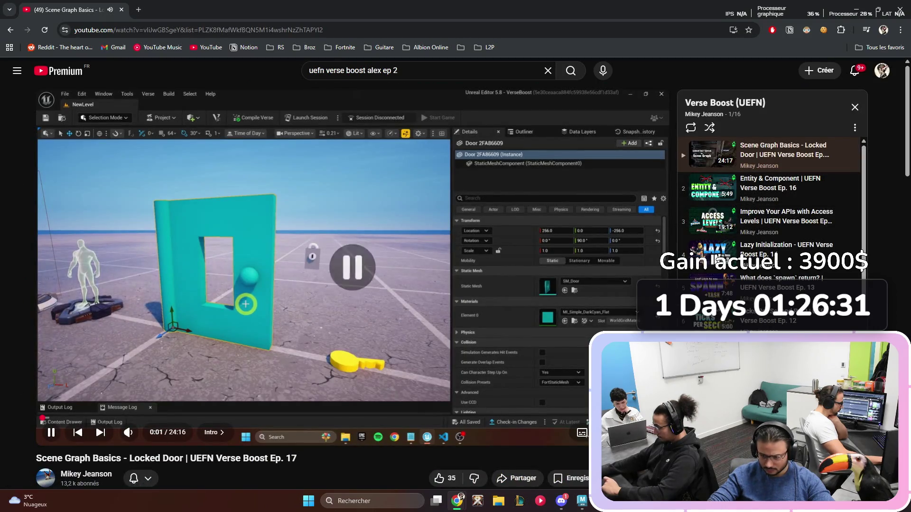
{"action": "scroll", "coordinate": [769, 228], "scroll_direction": "down", "scroll_amount": 5}
{"action": "left_click", "coordinate": [783, 359]}
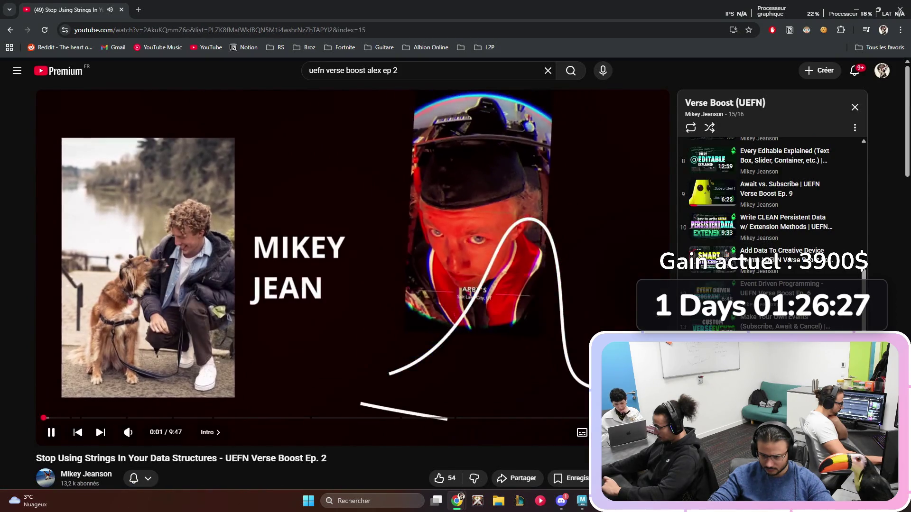
{"action": "key", "text": "f"}
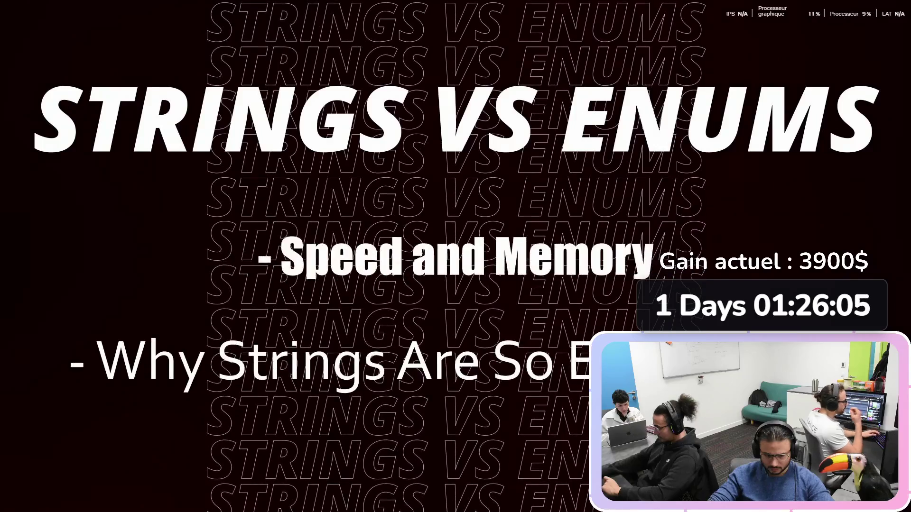
Step: Glance at the other open windows, then return to the full-screen Strings vs Enums episode
{"action": "key", "text": "alt+Tab"}
{"action": "key", "text": "alt+Tab"}
{"action": "key", "text": "alt+Tab"}
{"action": "key", "text": "alt+Tab"}
{"action": "key", "text": "alt+Tab"}
{"action": "key", "text": "alt+Tab"}
{"action": "key", "text": "alt+Tab"}
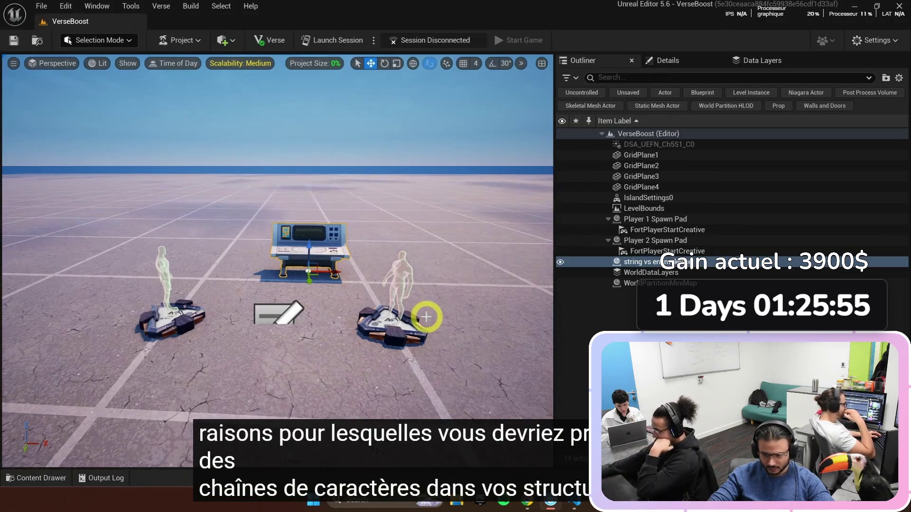
{"action": "key", "text": "alt+Tab"}
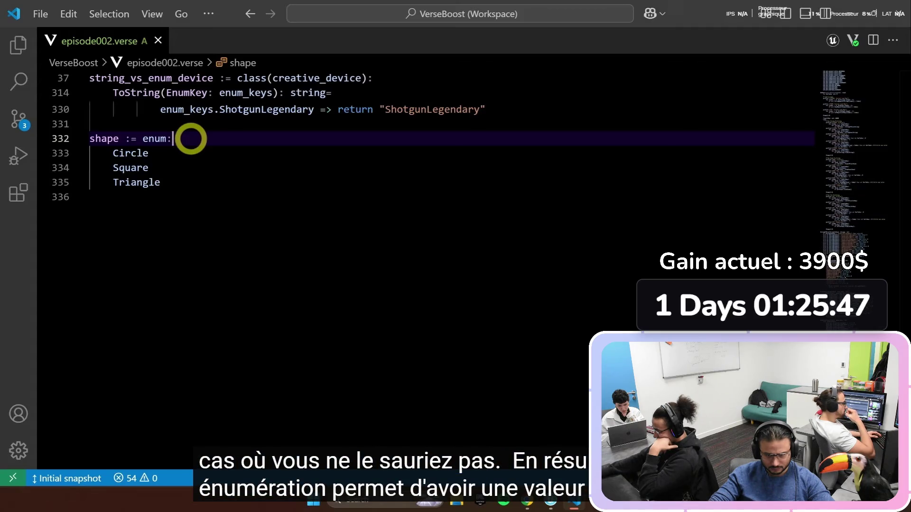
Step: Pause the Ep. 2 video around 0:50 and let it continue to the AllStrings array
{"action": "key", "text": "space"}
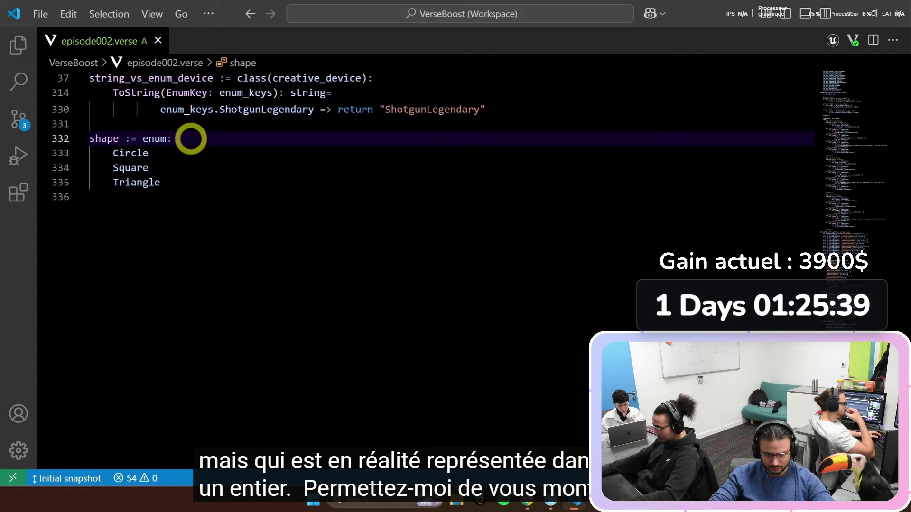
{"action": "key", "text": "space"}
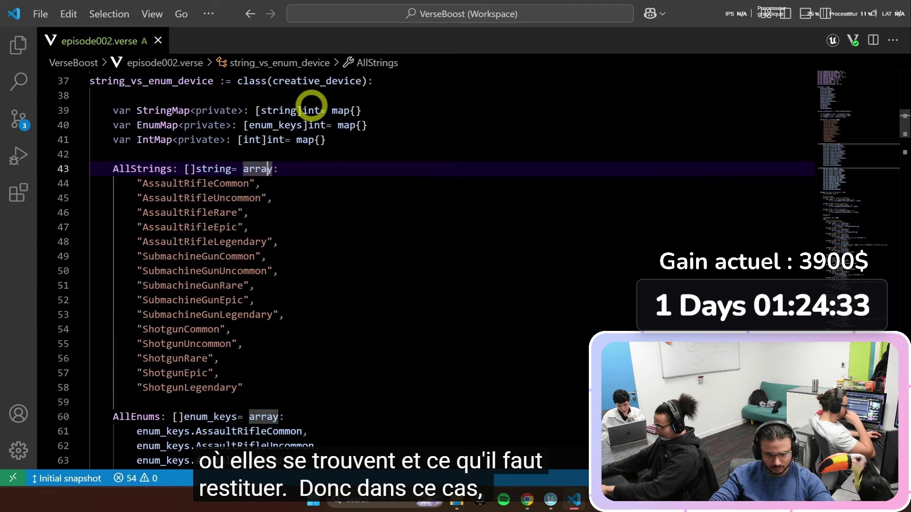
Step: Pause on the profiling code, rewind about ten seconds, and resume playback
{"action": "left_click", "coordinate": [304, 110]}
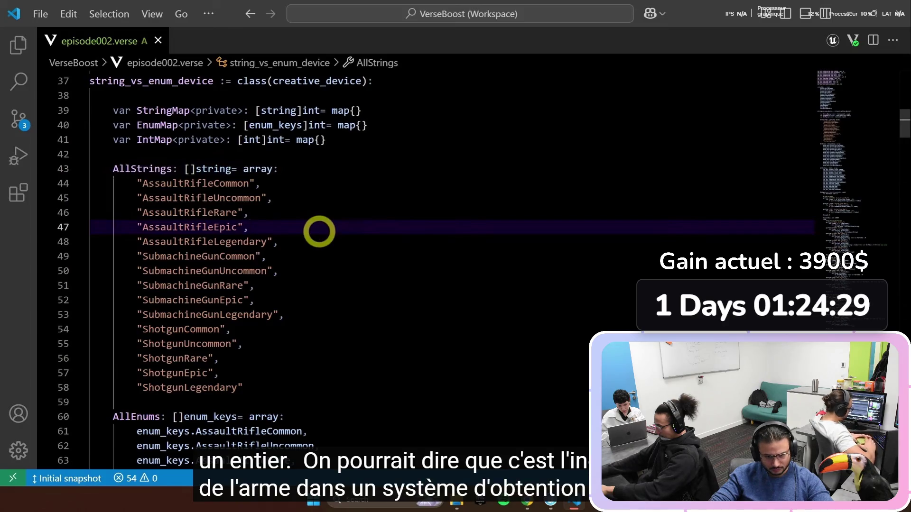
{"action": "key", "text": "space"}
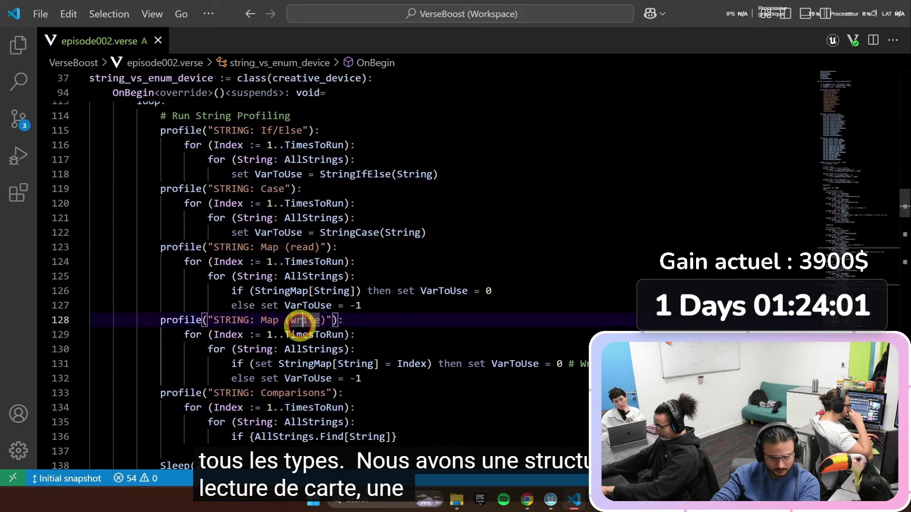
{"action": "key", "text": "space"}
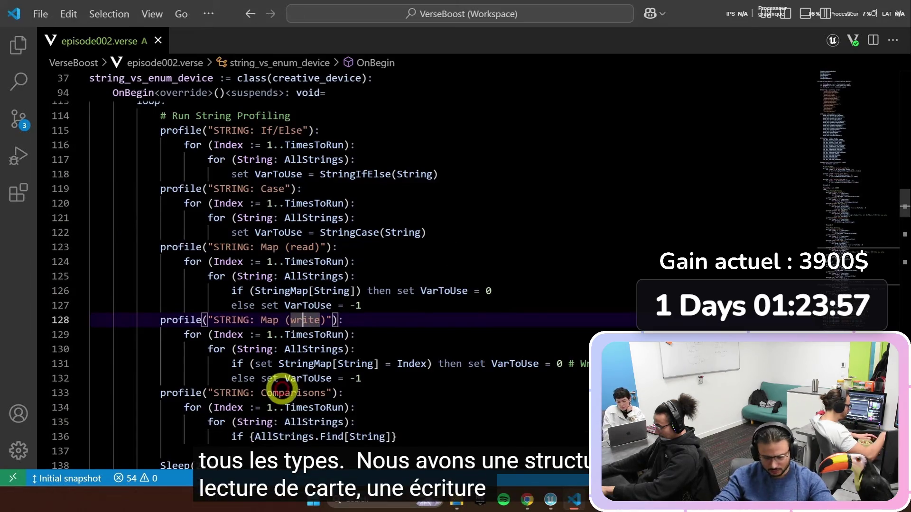
{"action": "key", "text": "Left"}
{"action": "key", "text": "Left"}
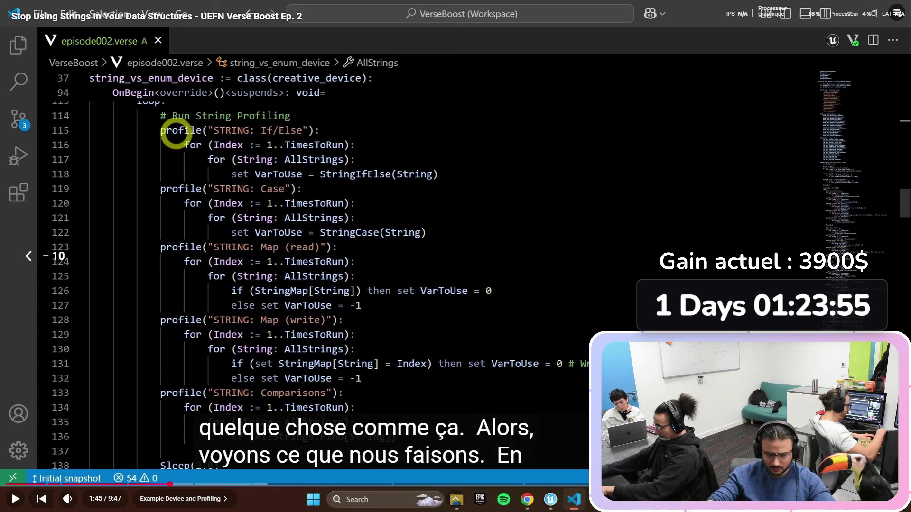
{"action": "key", "text": "Left"}
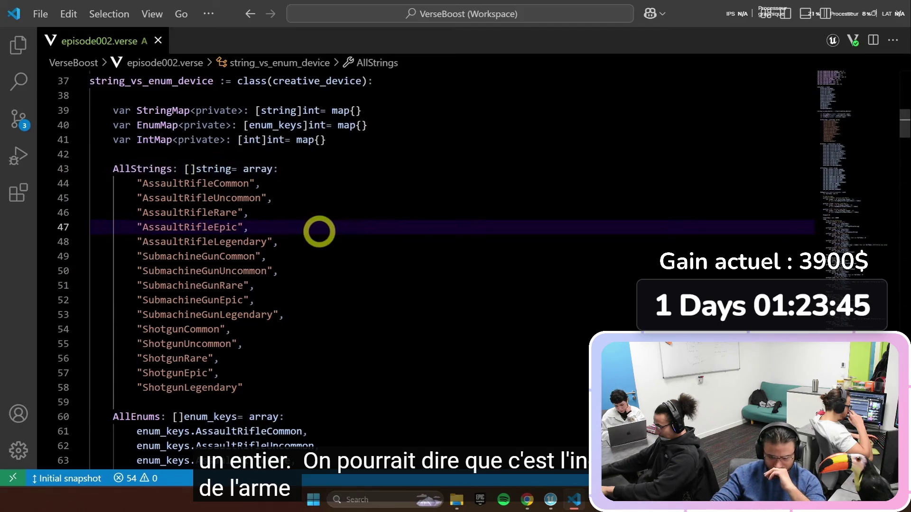
{"action": "key", "text": "space"}
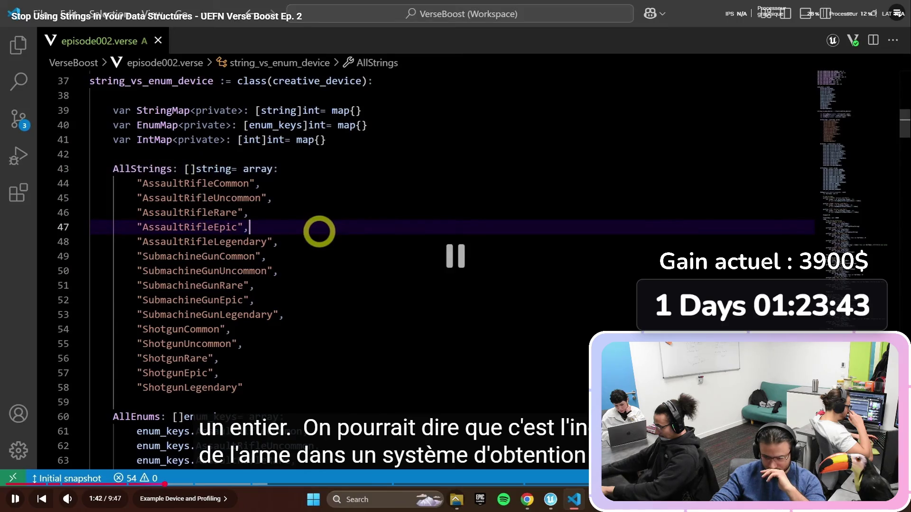
{"action": "key", "text": "space"}
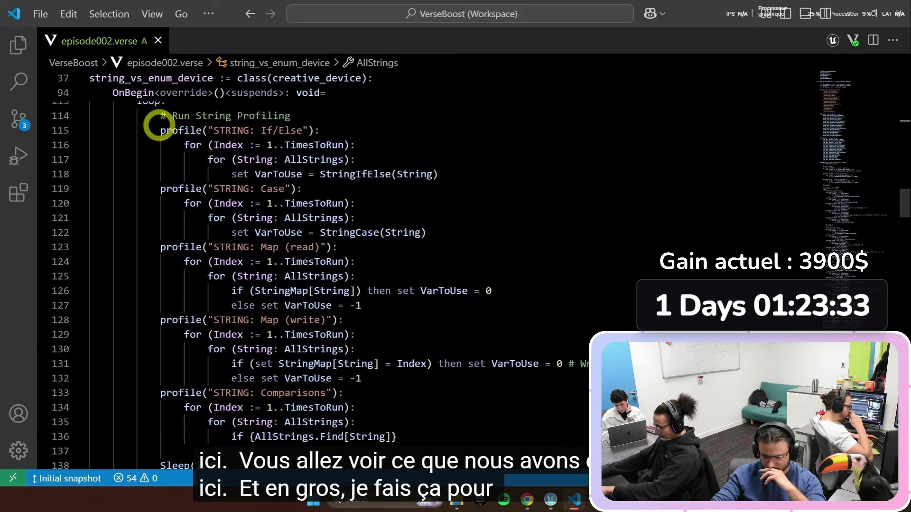
Step: Click several spots on the STRING/ENUM/INT benchmark results and drag across the video
{"action": "left_click", "coordinate": [279, 130]}
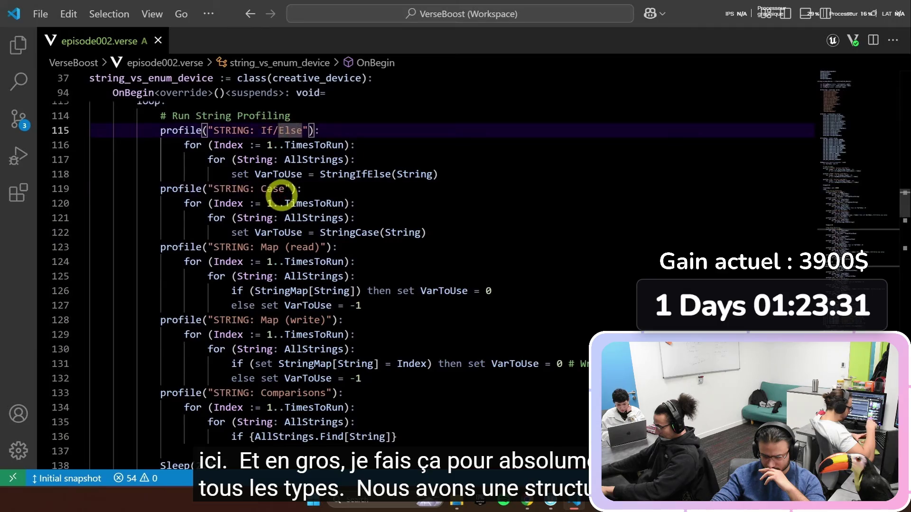
{"action": "left_click", "coordinate": [282, 190]}
{"action": "left_click", "coordinate": [275, 247]}
{"action": "left_click", "coordinate": [303, 320]}
{"action": "left_click", "coordinate": [282, 393]}
{"action": "left_click_drag", "start_coordinate": [396, 436], "coordinate": [251, 436]}
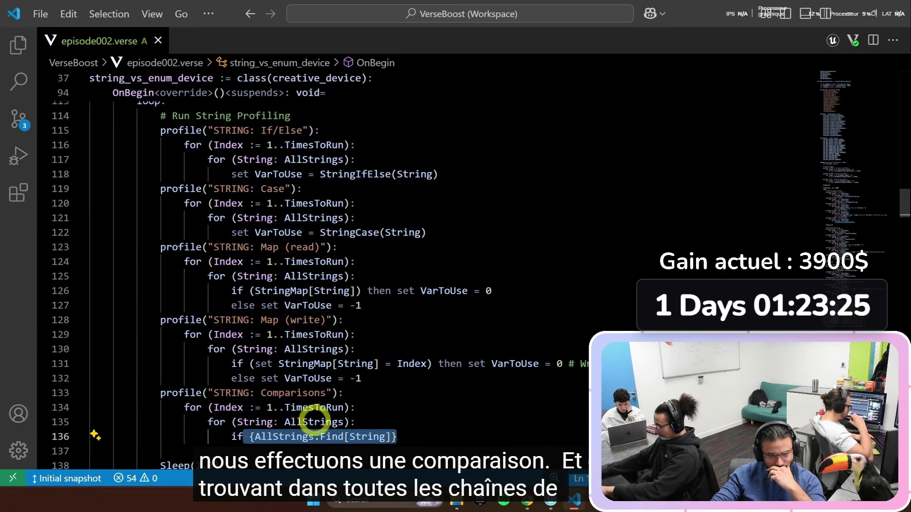
{"action": "key", "text": "alt+Tab"}
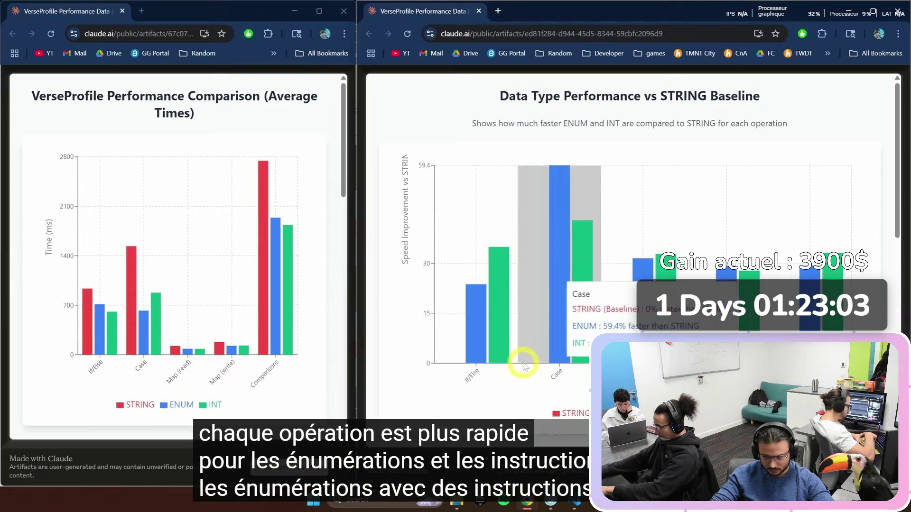
Step: Let the video play on from the average-times charts to the StringIfElse code
{"action": "mouse_move", "coordinate": [508, 357]}
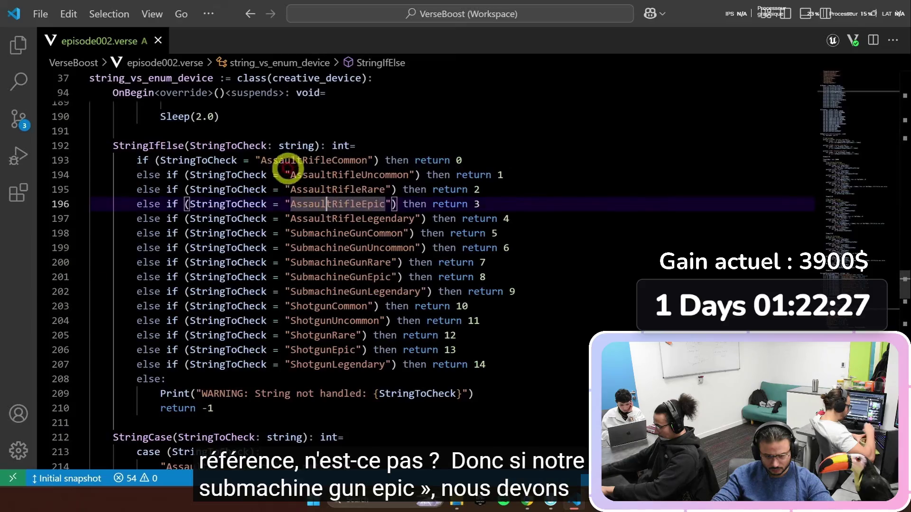
Step: Step through the AssaultRifle Common-to-Legendary comparisons in StringIfElse down to SubmachineGunCommon
{"action": "left_click", "coordinate": [266, 161]}
{"action": "left_click", "coordinate": [292, 175]}
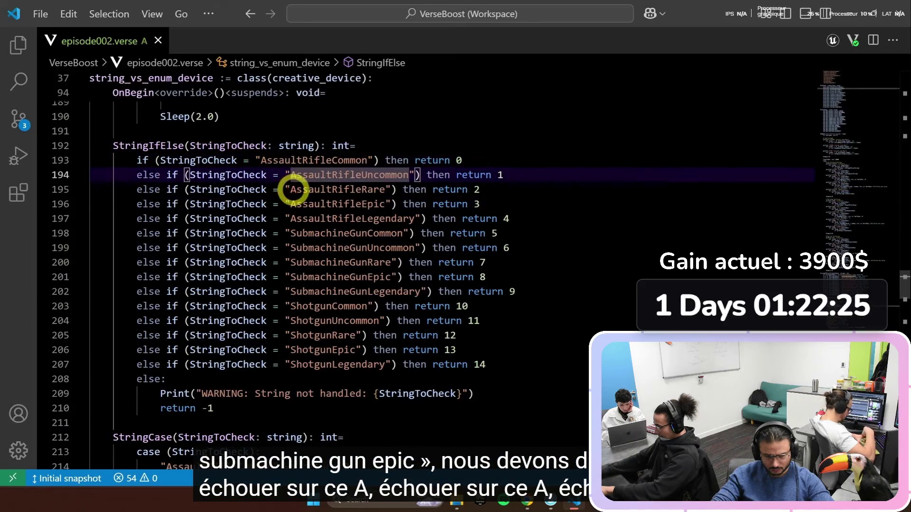
{"action": "left_click", "coordinate": [291, 190]}
{"action": "left_click", "coordinate": [295, 204]}
{"action": "left_click", "coordinate": [293, 219]}
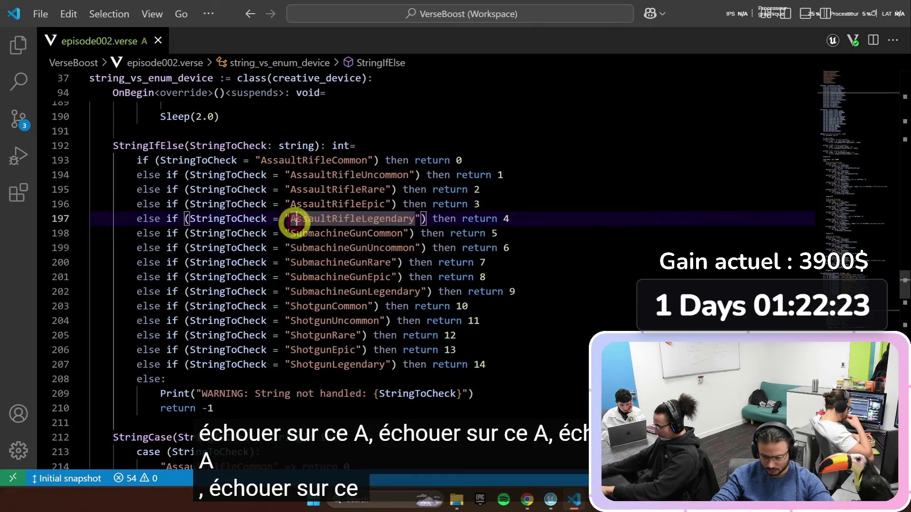
{"action": "left_click", "coordinate": [296, 233]}
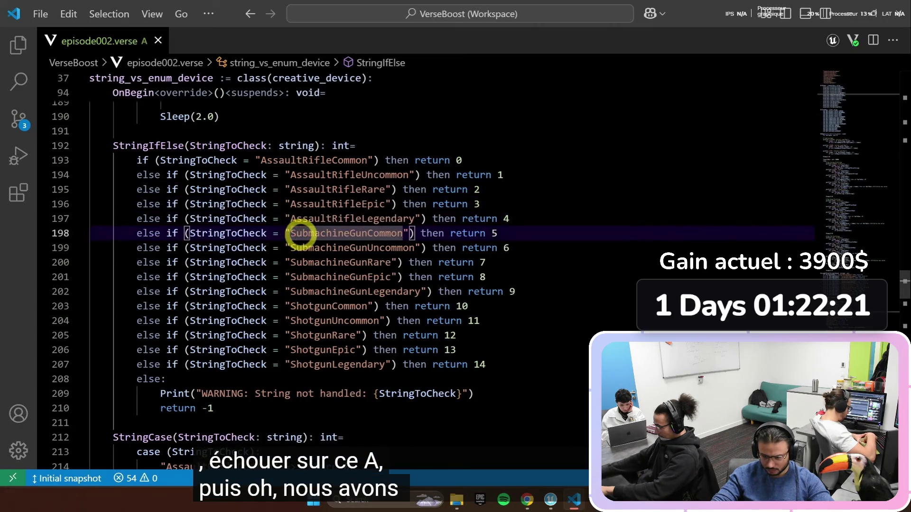
Step: Mark the shared prefixes of SubmachineGunCommon, Uncommon, Rare and Epic on lines 198–201
{"action": "left_click", "coordinate": [316, 233]}
{"action": "mouse_move", "coordinate": [353, 234]}
{"action": "left_mouse_down"}
{"action": "mouse_move", "coordinate": [299, 234]}
{"action": "mouse_move", "coordinate": [373, 234]}
{"action": "left_mouse_up"}
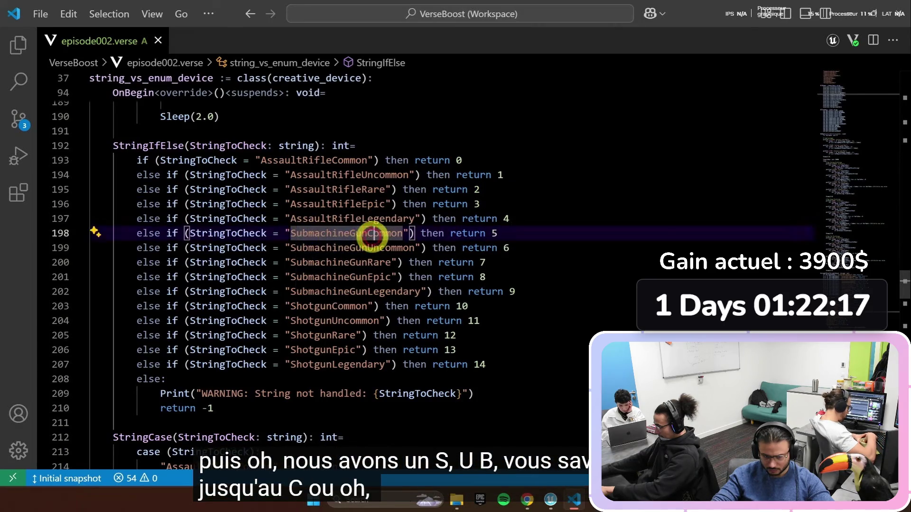
{"action": "left_click", "coordinate": [371, 233]}
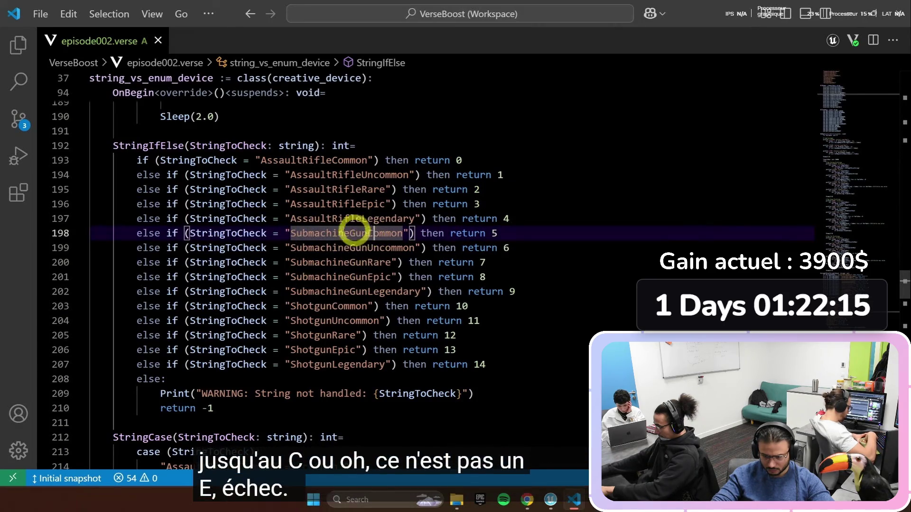
{"action": "left_click_drag", "start_coordinate": [294, 248], "coordinate": [375, 262]}
{"action": "left_click", "coordinate": [292, 263]}
{"action": "left_click_drag", "start_coordinate": [291, 277], "coordinate": [487, 278]}
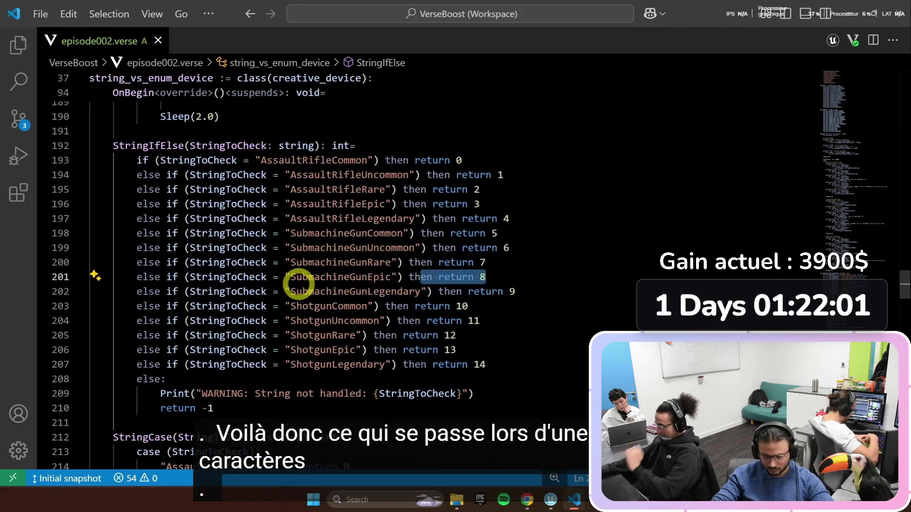
{"action": "double_click", "coordinate": [361, 280]}
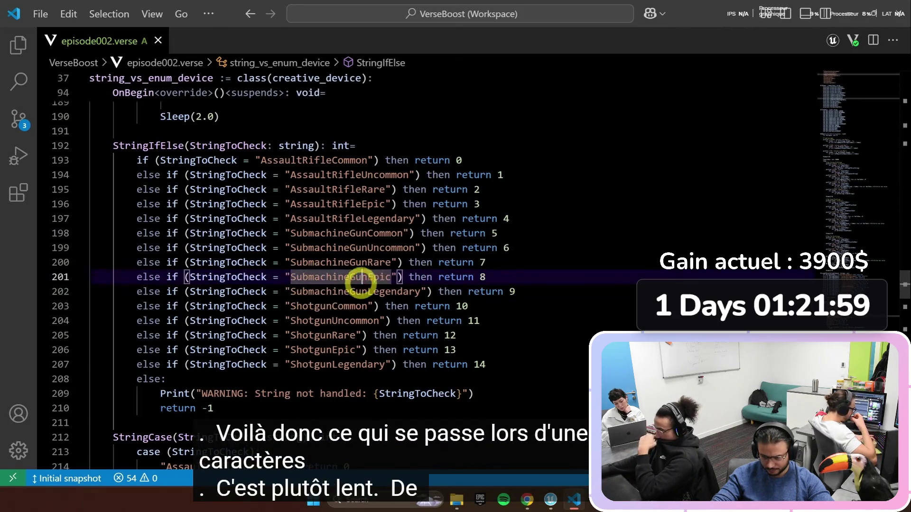
Step: Select each weapon string from AssaultRifleCommon to SubmachineGunLegendary, then move down to EnumIfElse
{"action": "double_click", "coordinate": [266, 160]}
{"action": "key", "text": "alt+Tab"}
{"action": "key", "text": "alt+Tab"}
{"action": "key", "text": "alt+Tab"}
{"action": "key", "text": "alt+Tab"}
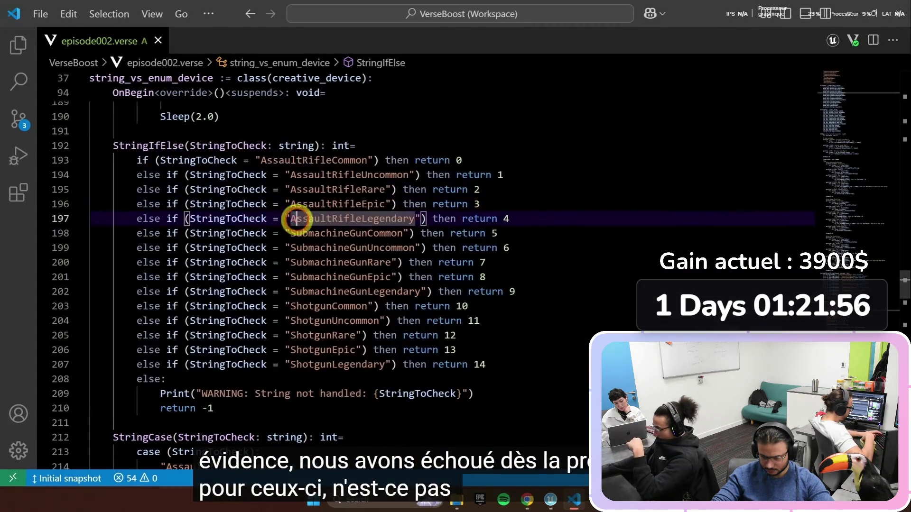
{"action": "double_click", "coordinate": [296, 233]}
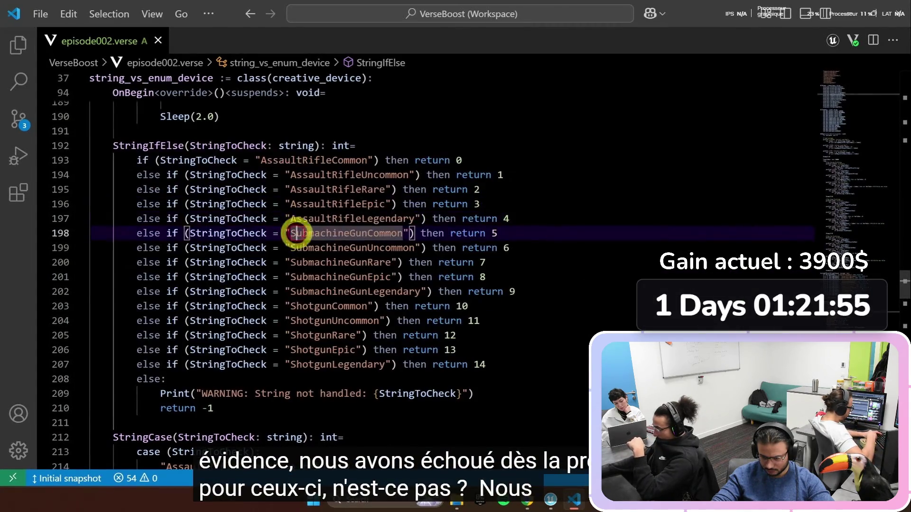
{"action": "key", "text": "alt+Tab"}
{"action": "key", "text": "alt+Tab"}
{"action": "double_click", "coordinate": [317, 219]}
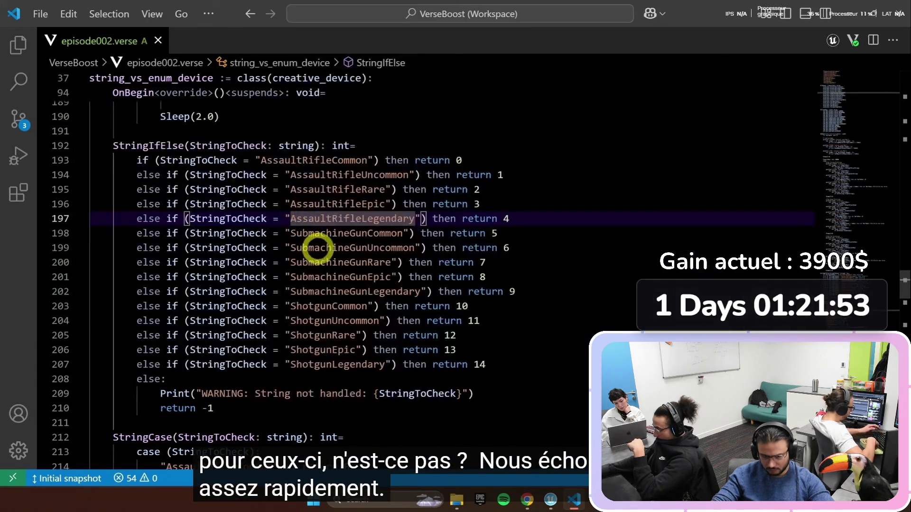
{"action": "double_click", "coordinate": [301, 233]}
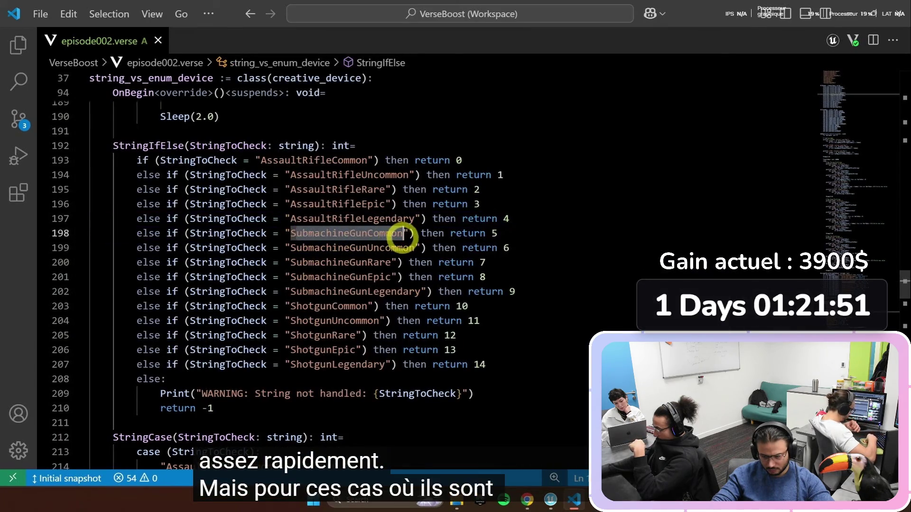
{"action": "double_click", "coordinate": [308, 247]}
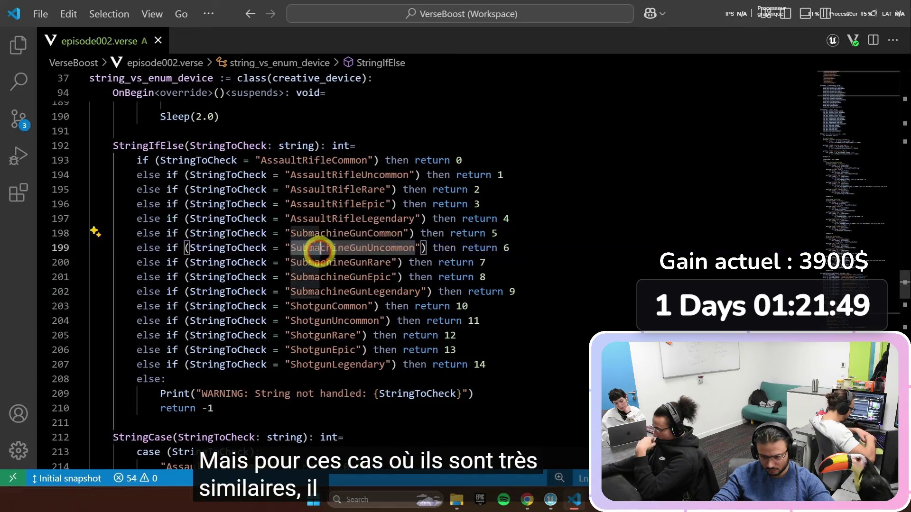
{"action": "double_click", "coordinate": [379, 262]}
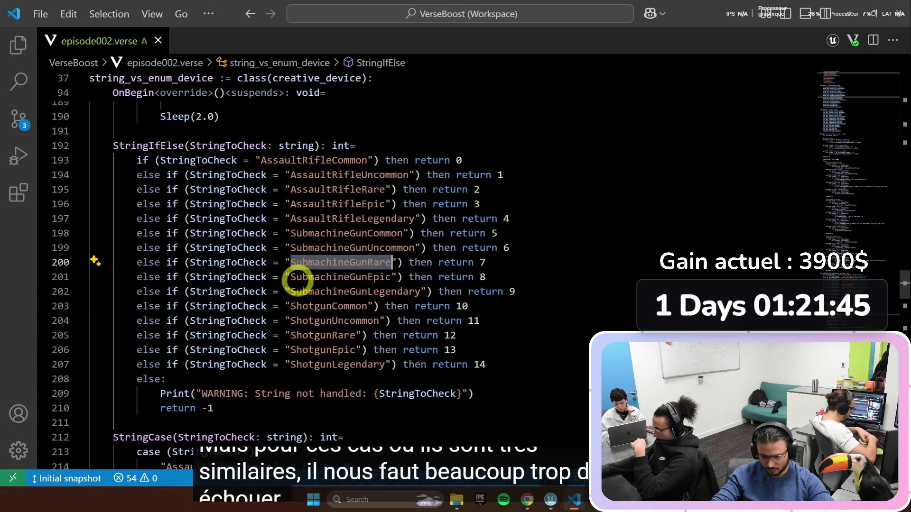
{"action": "double_click", "coordinate": [326, 277]}
{"action": "double_click", "coordinate": [386, 292]}
{"action": "scroll", "coordinate": [386, 284], "scroll_direction": "down", "scroll_amount": 14}
{"action": "left_click", "coordinate": [375, 163]}
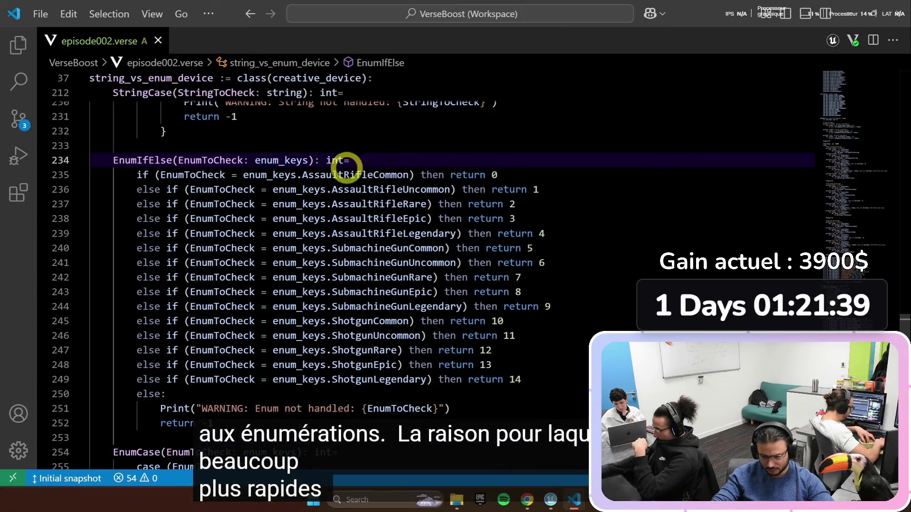
Step: Highlight enum_keys uses and the SubmachineGun comparisons in EnumIfElse
{"action": "mouse_move", "coordinate": [209, 175]}
{"action": "left_click", "coordinate": [373, 161]}
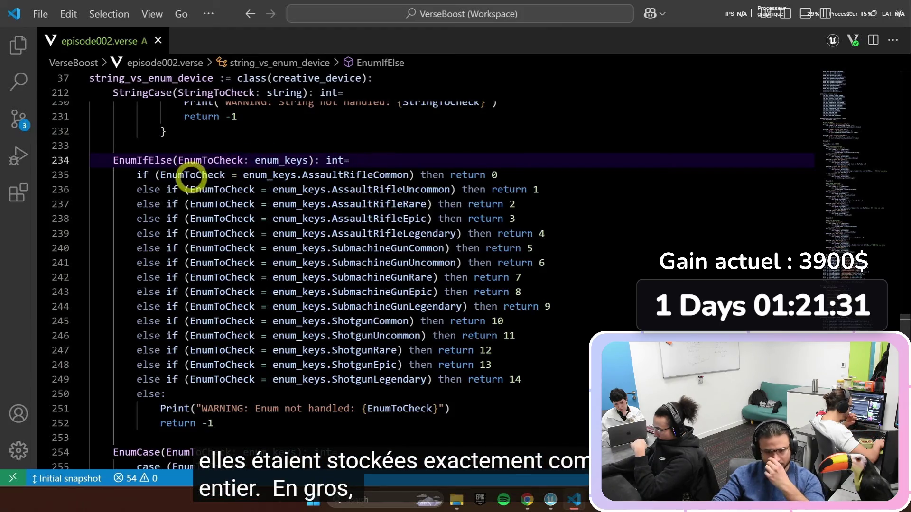
{"action": "left_click", "coordinate": [164, 135]}
{"action": "double_click", "coordinate": [114, 161]}
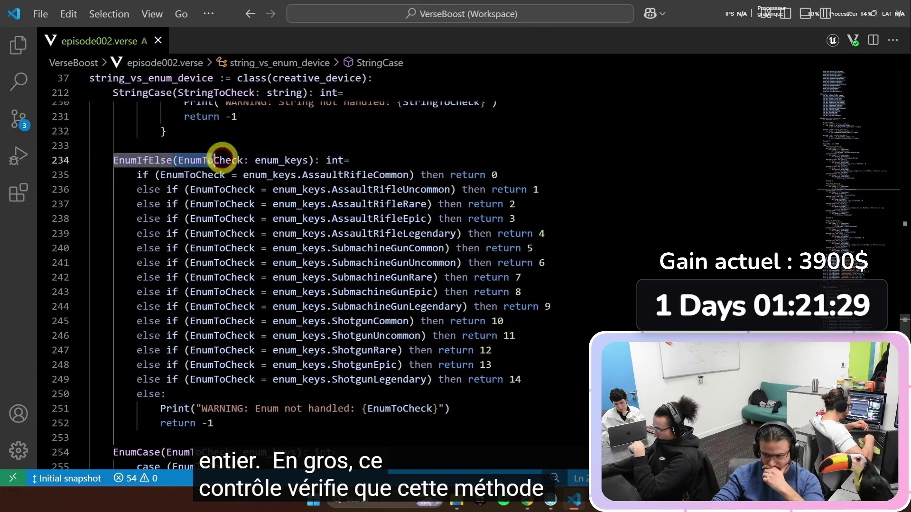
{"action": "left_click", "coordinate": [304, 160]}
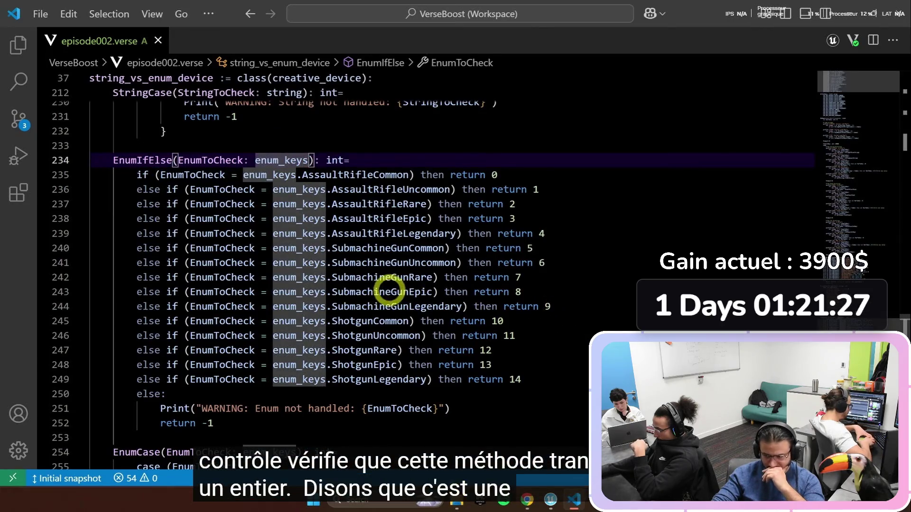
{"action": "double_click", "coordinate": [386, 292]}
{"action": "left_click", "coordinate": [548, 295]}
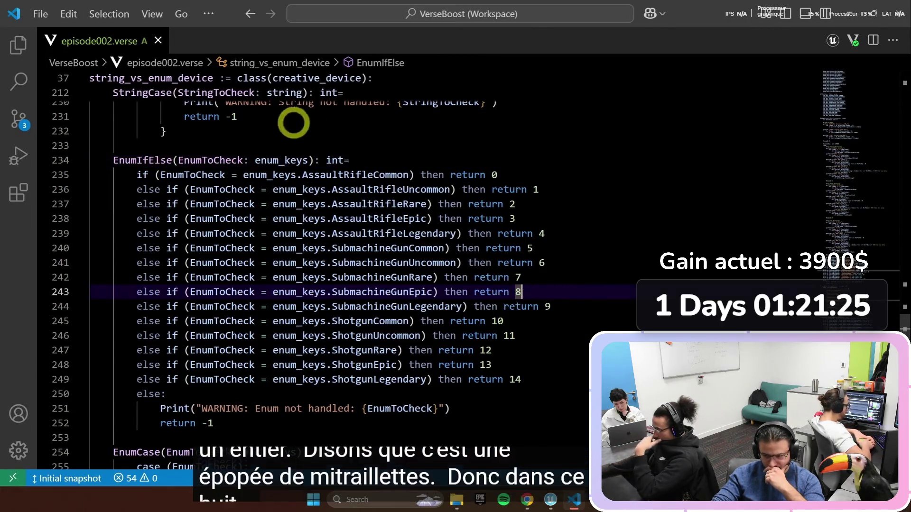
{"action": "mouse_move", "coordinate": [350, 176]}
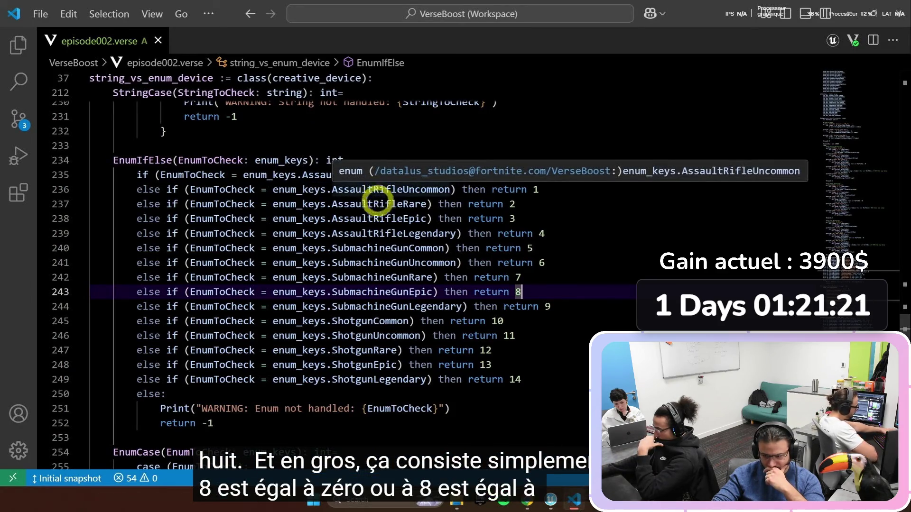
{"action": "left_click", "coordinate": [382, 250]}
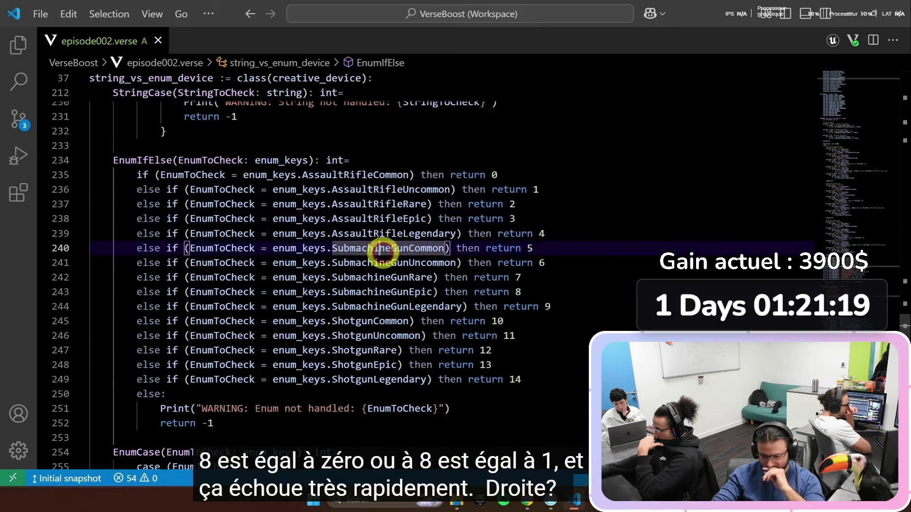
{"action": "left_click", "coordinate": [383, 264]}
{"action": "left_click", "coordinate": [383, 278]}
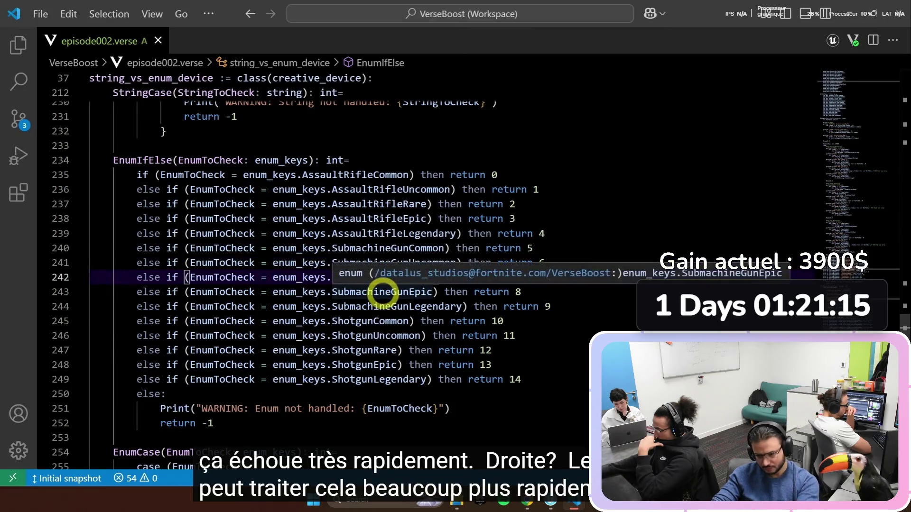
Step: Bring StringCase into view and select StringToCheck in its case expression on line 213
{"action": "left_click", "coordinate": [375, 92]}
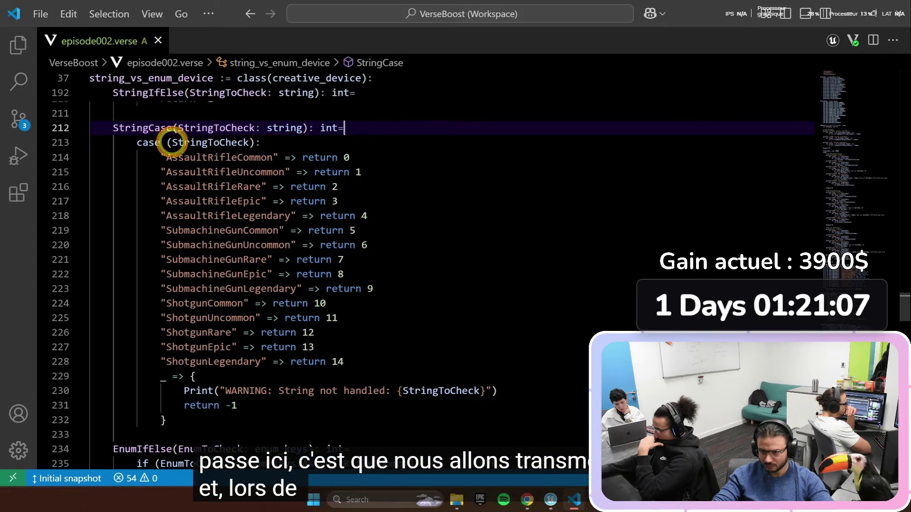
{"action": "left_click_drag", "start_coordinate": [172, 141], "coordinate": [254, 142]}
{"action": "left_click", "coordinate": [256, 143]}
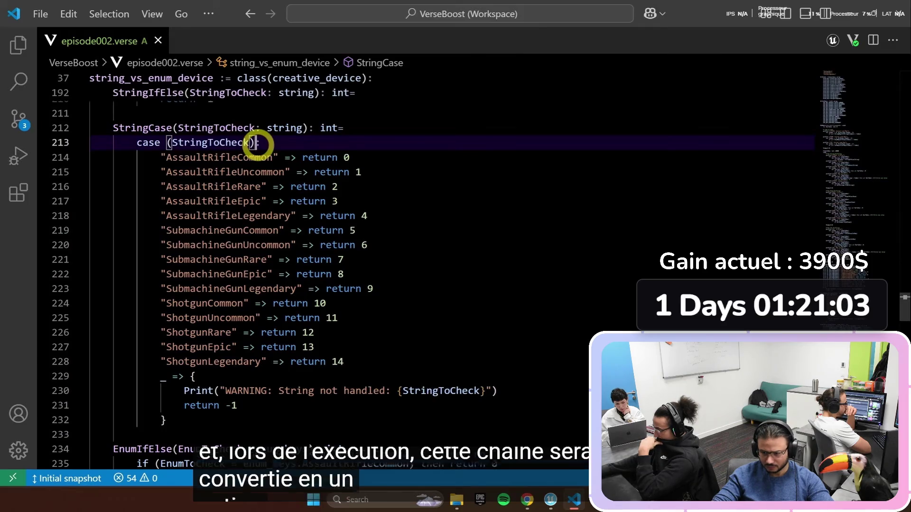
{"action": "mouse_move", "coordinate": [228, 143]}
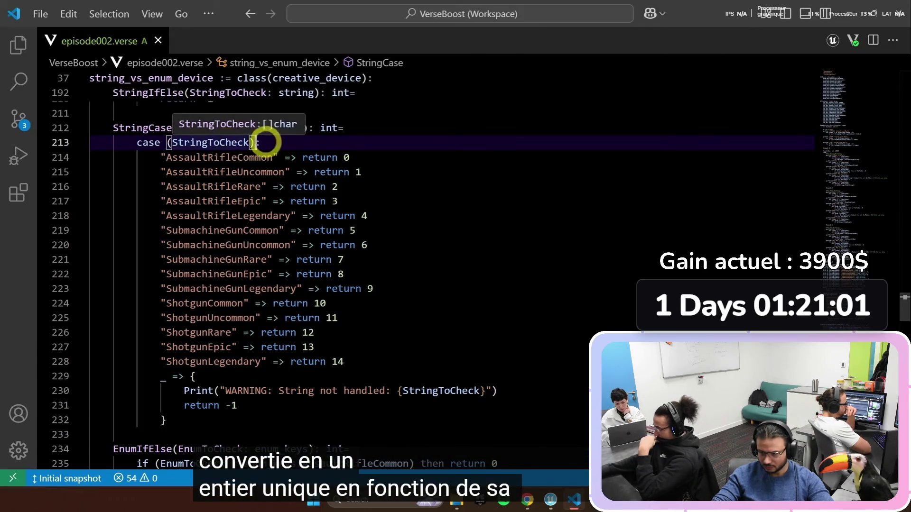
{"action": "left_click", "coordinate": [264, 143]}
Step: Select StringCase's case labels from AssaultRifleCommon through SubmachineGunCommon, then clear the selection
{"action": "left_click_drag", "start_coordinate": [161, 157], "coordinate": [274, 157]}
{"action": "left_click_drag", "start_coordinate": [162, 172], "coordinate": [290, 172]}
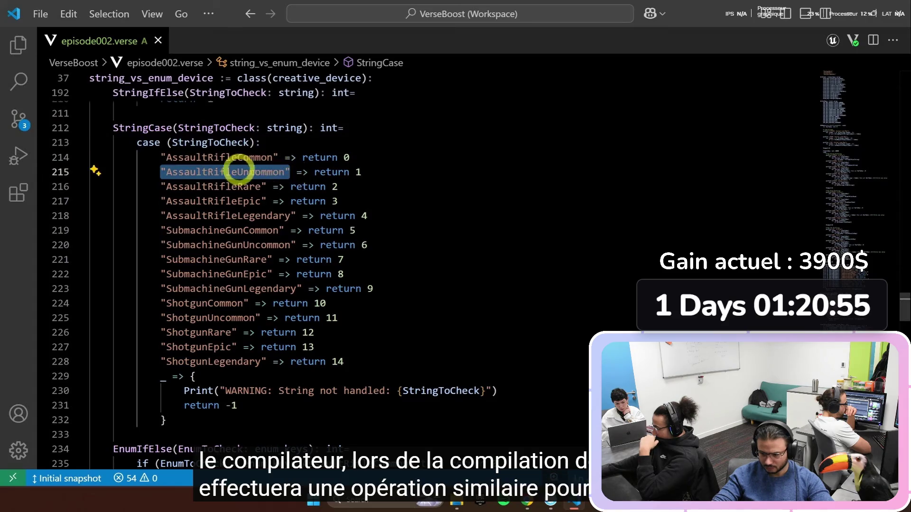
{"action": "left_click_drag", "start_coordinate": [162, 187], "coordinate": [267, 187]}
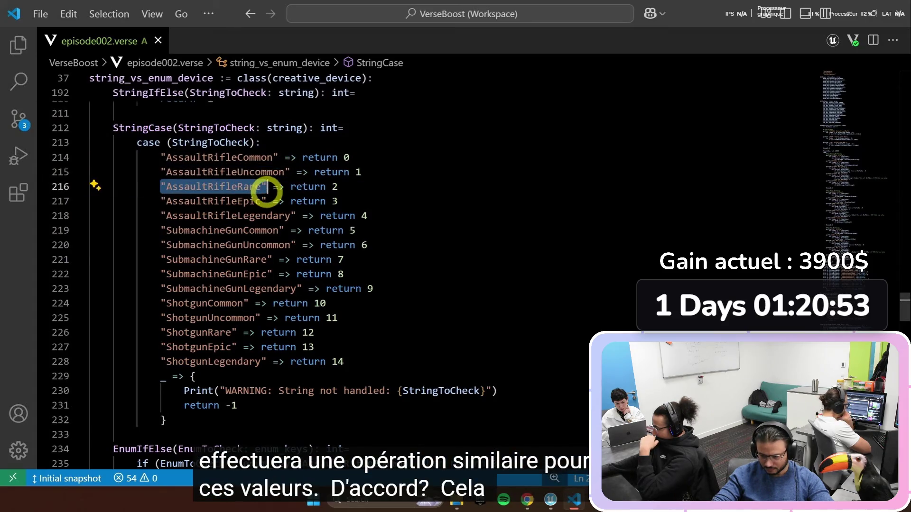
{"action": "mouse_move", "coordinate": [167, 202]}
{"action": "left_mouse_down"}
{"action": "mouse_move", "coordinate": [300, 206]}
{"action": "mouse_move", "coordinate": [257, 207]}
{"action": "left_mouse_up"}
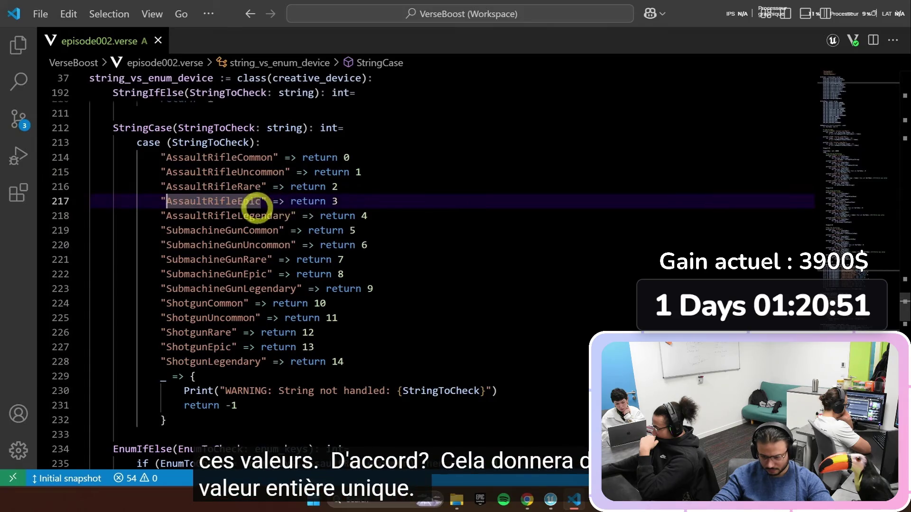
{"action": "left_click_drag", "start_coordinate": [162, 214], "coordinate": [298, 218]}
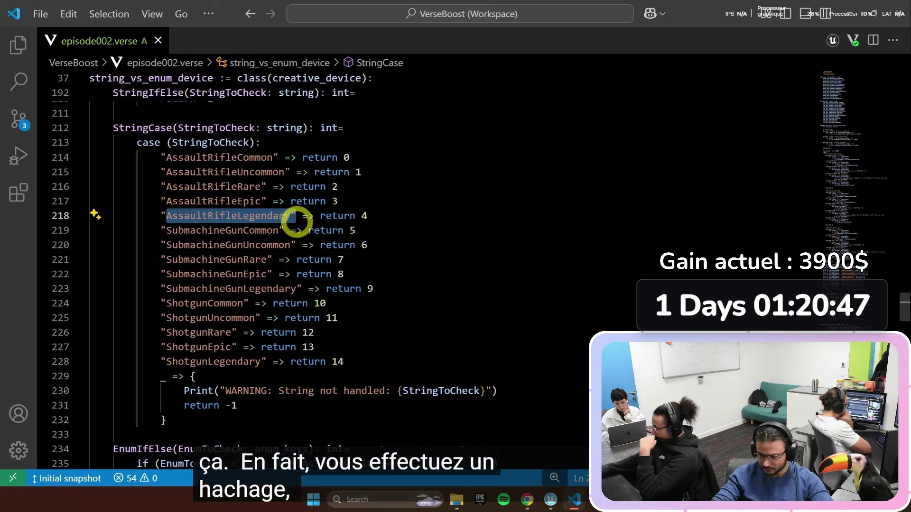
{"action": "left_click_drag", "start_coordinate": [161, 230], "coordinate": [285, 232]}
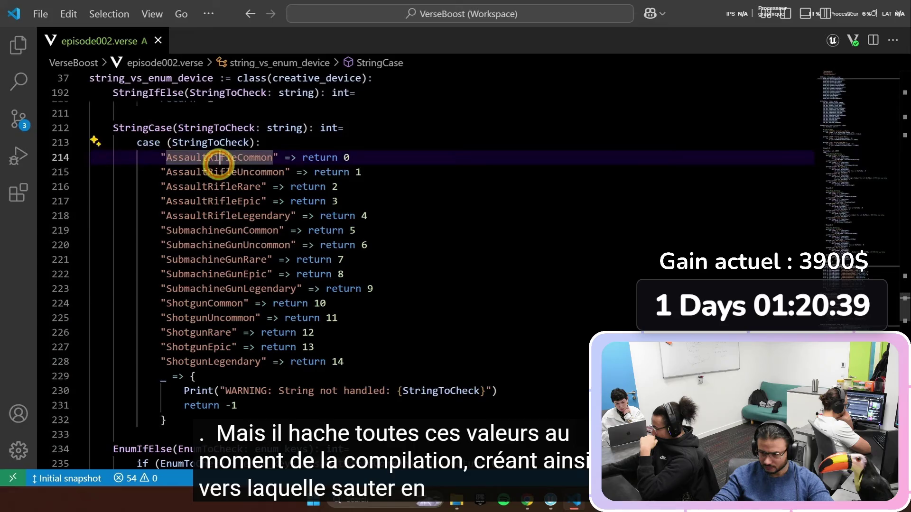
{"action": "left_click", "coordinate": [215, 231]}
Step: Select StringToCheck on the case line, clear it, and move down to EnumCase at line 254
{"action": "left_click", "coordinate": [208, 142]}
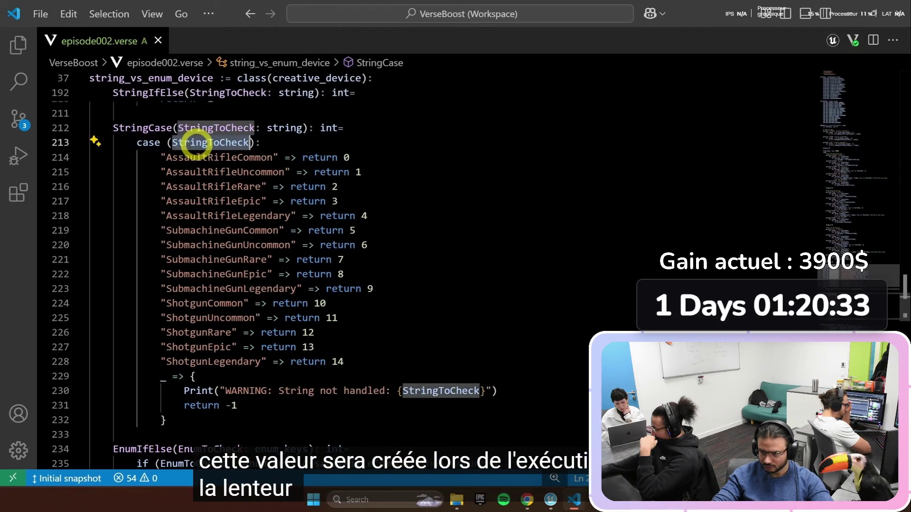
{"action": "left_click", "coordinate": [200, 143]}
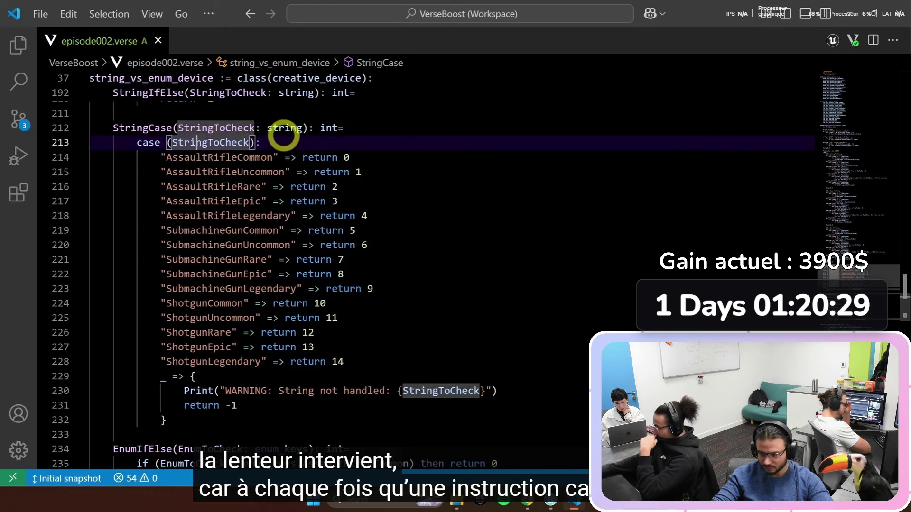
{"action": "mouse_move", "coordinate": [285, 134]}
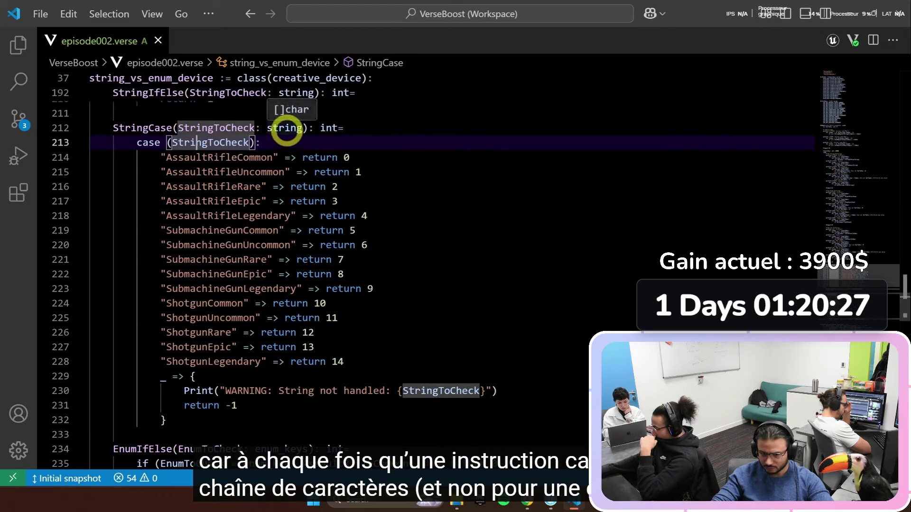
{"action": "double_click", "coordinate": [177, 142]}
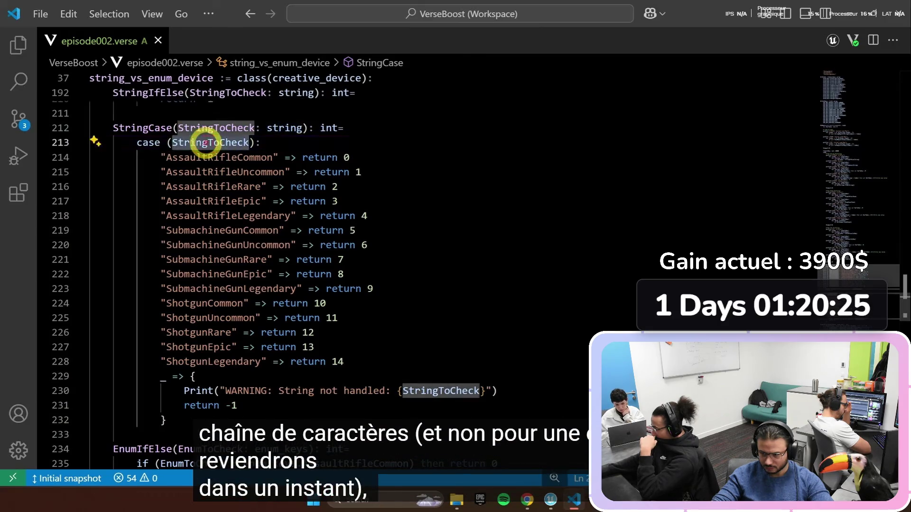
{"action": "key", "text": "Escape"}
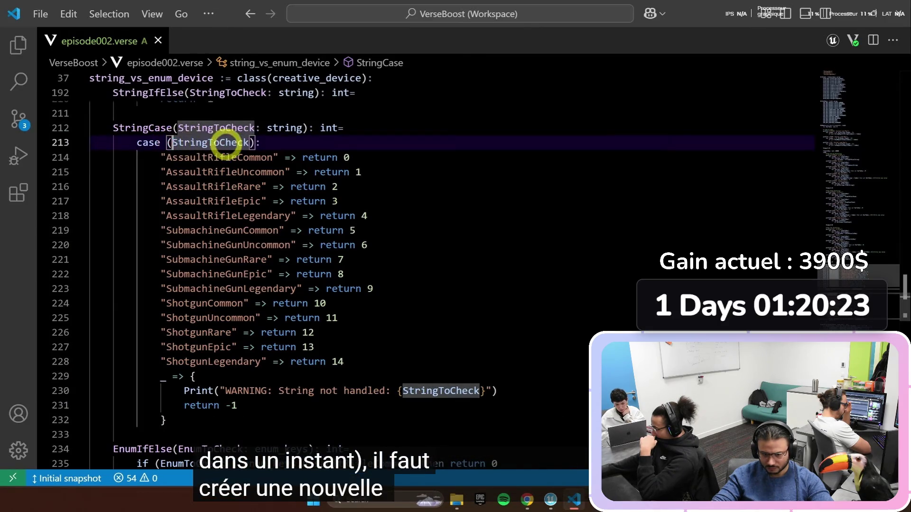
{"action": "scroll", "coordinate": [374, 155], "scroll_direction": "down", "scroll_amount": 13}
{"action": "left_click", "coordinate": [374, 157]}
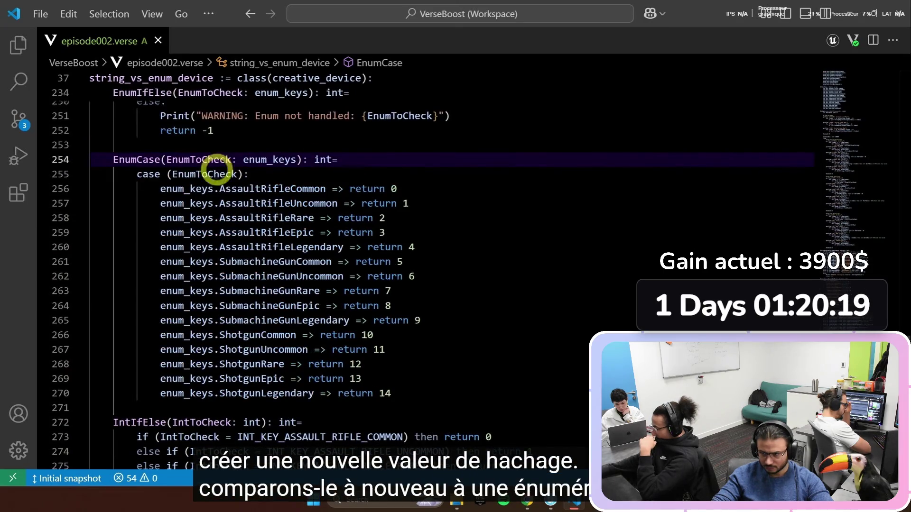
Step: Highlight EnumCase's first and last cases: AssaultRifleCommon on line 256 and SubmachineGunLegendary on 265
{"action": "left_click", "coordinate": [263, 174]}
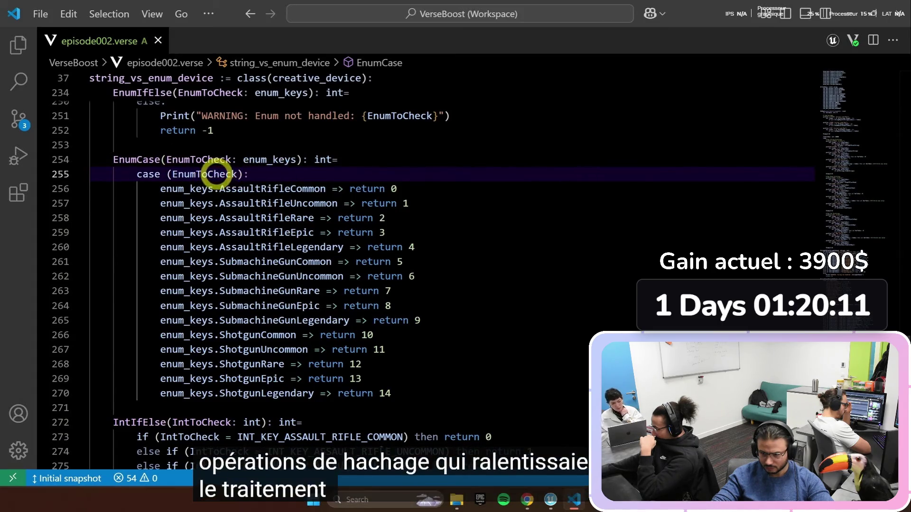
{"action": "left_click_drag", "start_coordinate": [159, 189], "coordinate": [406, 188]}
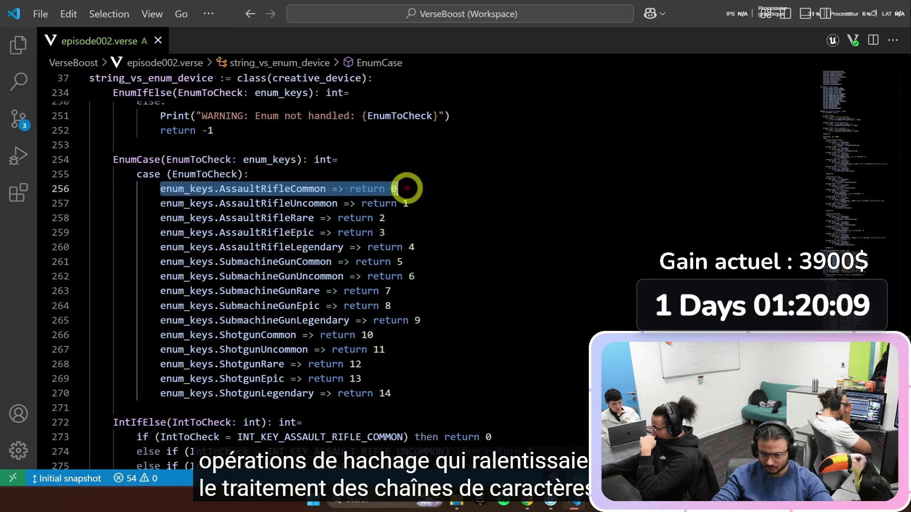
{"action": "left_click", "coordinate": [406, 188]}
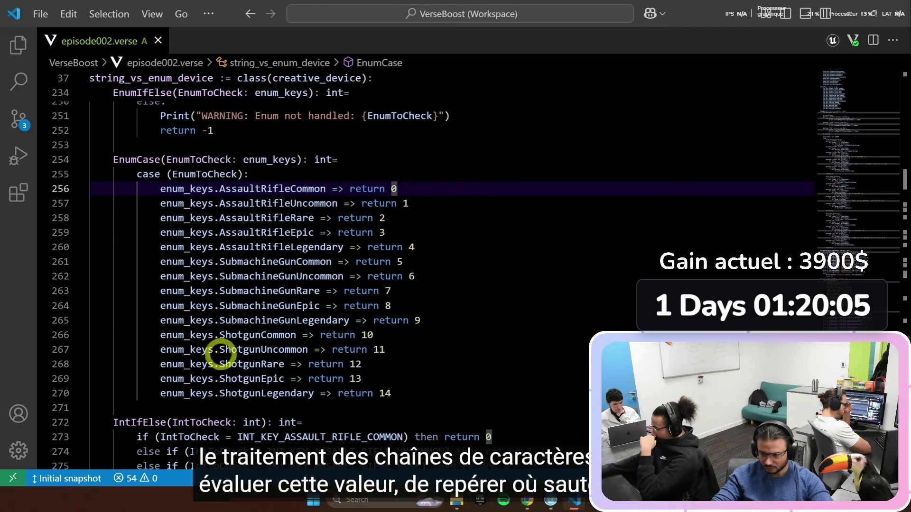
{"action": "left_click_drag", "start_coordinate": [168, 326], "coordinate": [442, 327]}
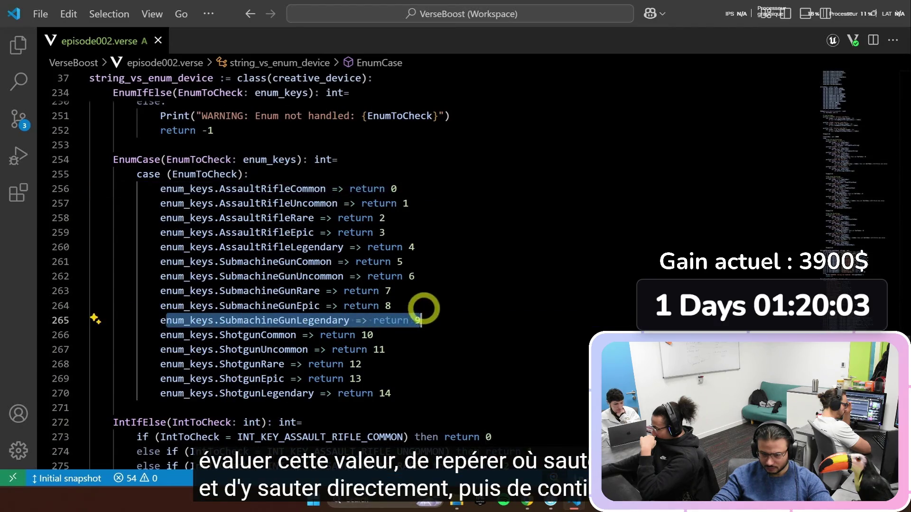
{"action": "left_click", "coordinate": [423, 308]}
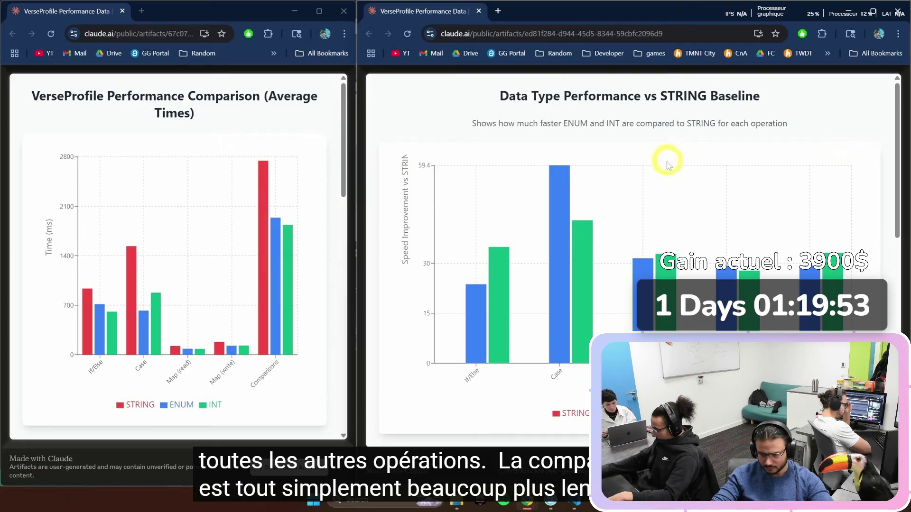
Step: Let the video play past the performance charts to the string-versus-enum size slide
{"action": "mouse_move", "coordinate": [822, 171]}
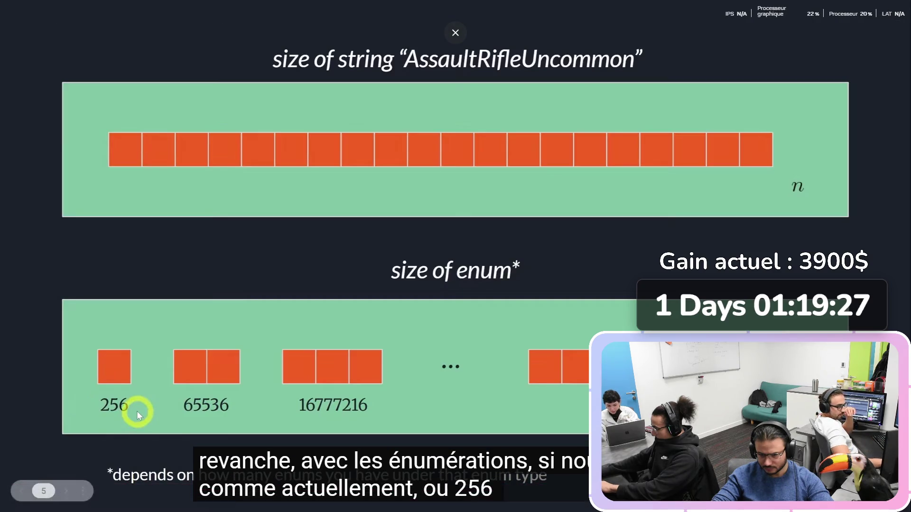
Step: Let the video continue from the memory slide back to the EnumCase function in VS Code
{"action": "mouse_move", "coordinate": [137, 429]}
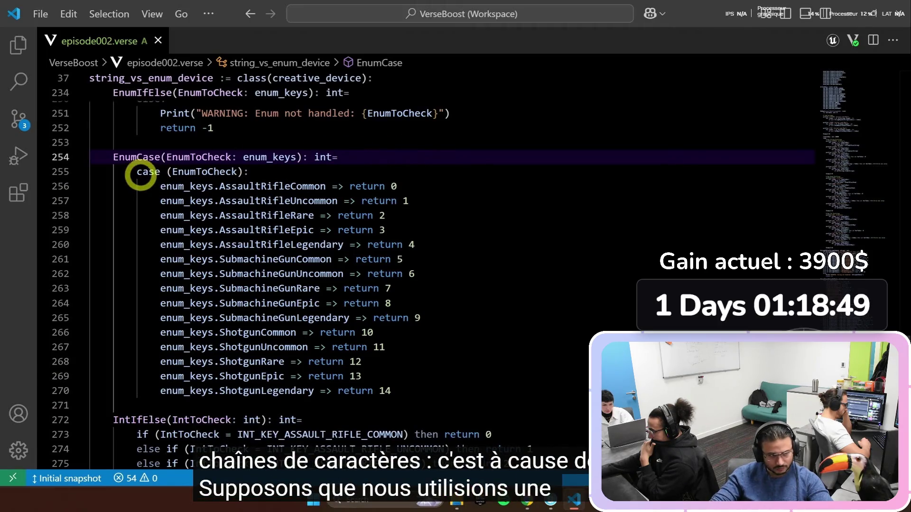
Step: Add a wildcard case _ => Print("Hello world") after EnumCase's return 14 case
{"action": "left_click", "coordinate": [395, 391]}
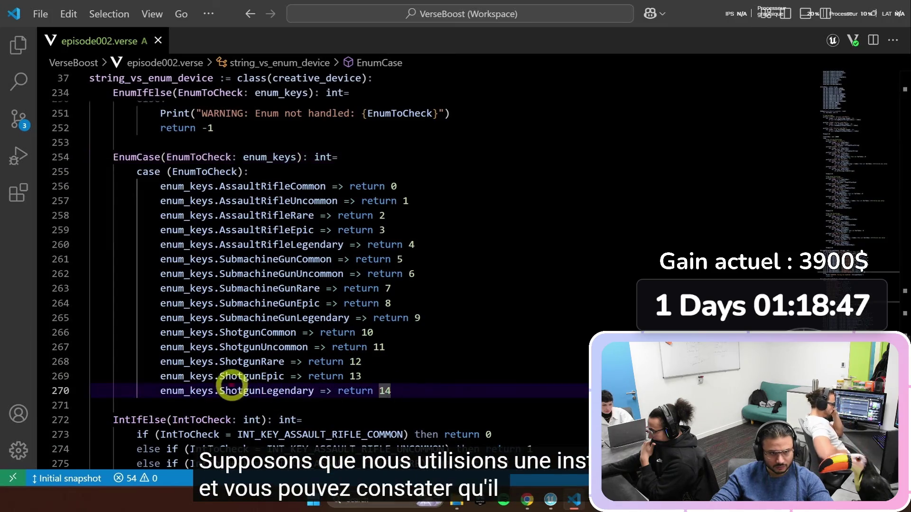
{"action": "key", "text": "Return"}
{"action": "type", "text": "_ "}
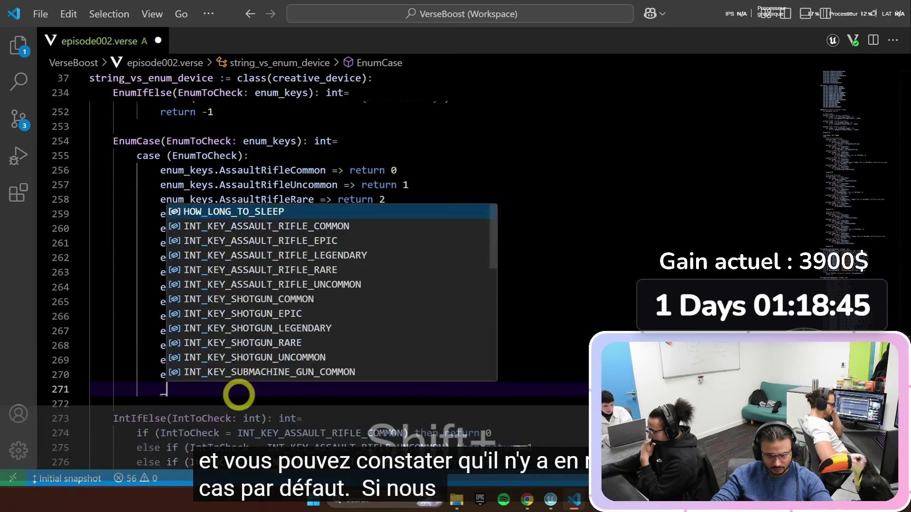
{"action": "type", "text": "=> Print"}
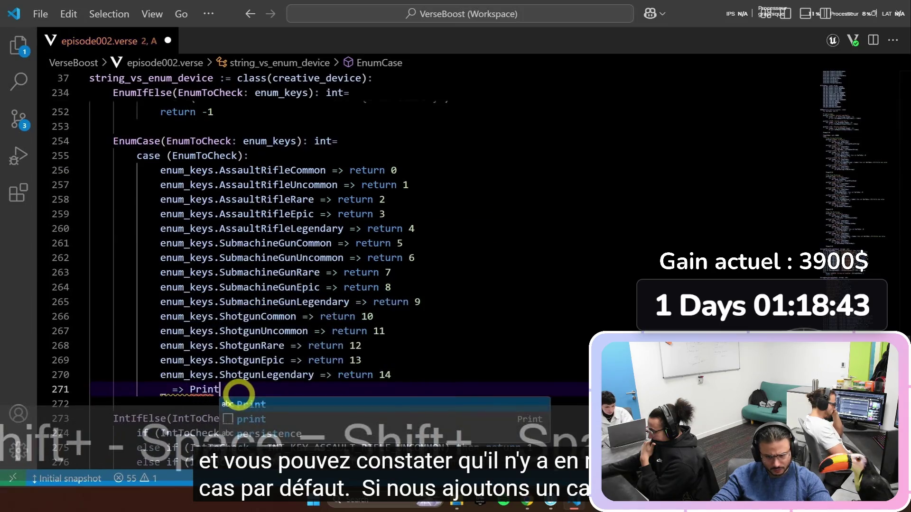
{"action": "type", "text": "(\"WARNING: Enum not handled: {EnumToCheck}\") return -1\"Hello wor"}
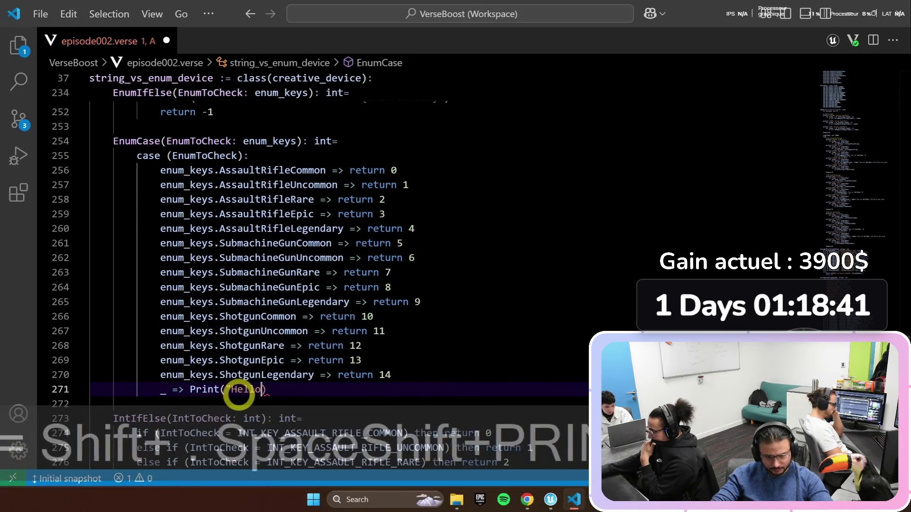
{"action": "type", "text": "ld"}
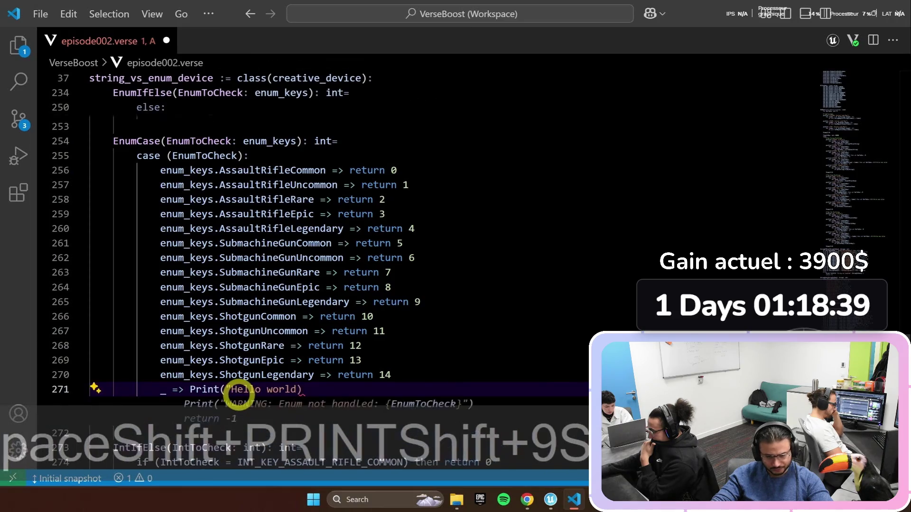
{"action": "type", "text": "\""}
Step: Delete the unreachable wildcard line and scroll back up to StringCase
{"action": "left_click", "coordinate": [385, 346]}
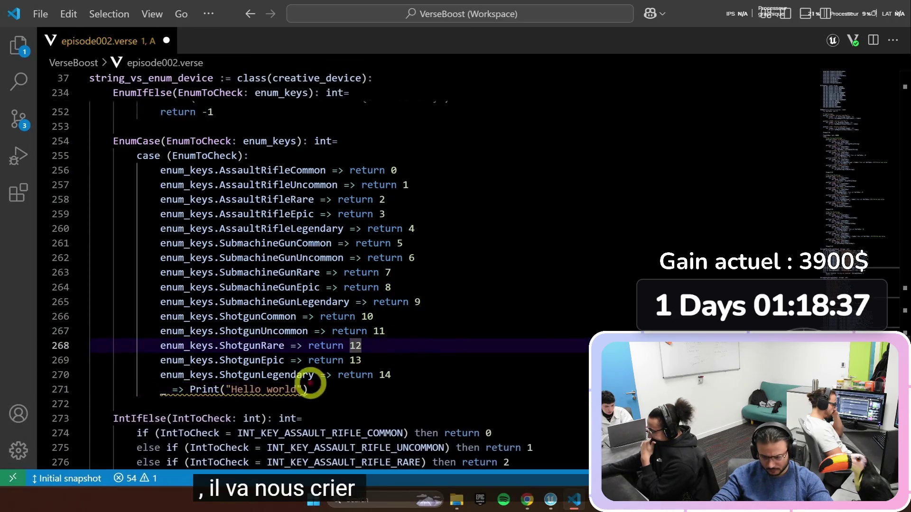
{"action": "mouse_move", "coordinate": [302, 393]}
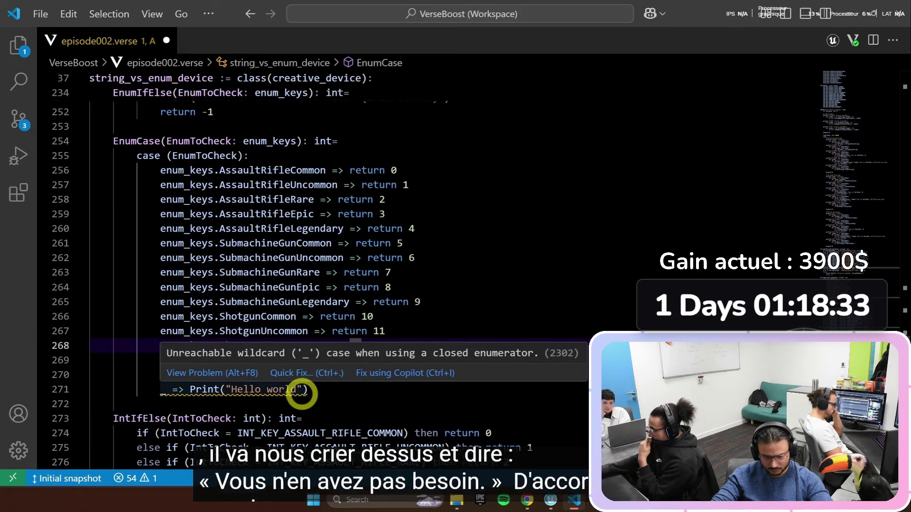
{"action": "left_click", "coordinate": [307, 392]}
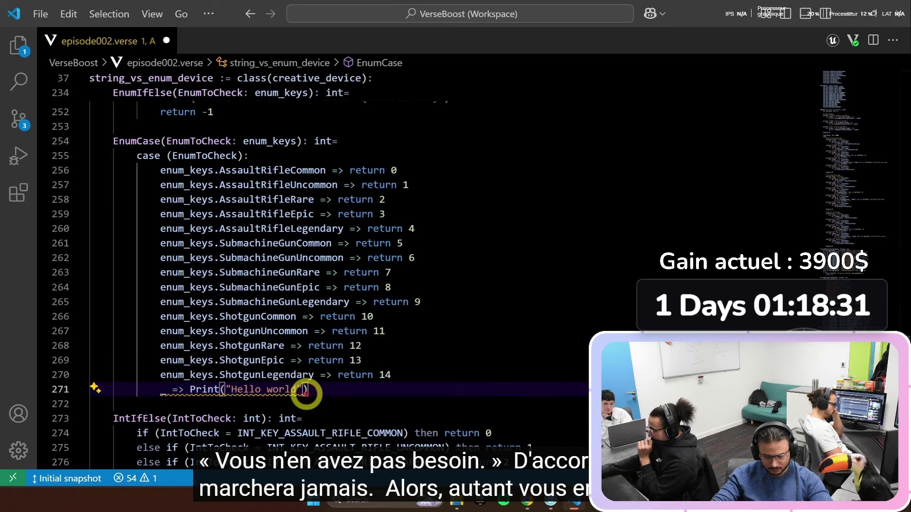
{"action": "key", "text": "ctrl+shift+k"}
{"action": "left_click", "coordinate": [326, 331]}
{"action": "scroll", "coordinate": [326, 331], "scroll_direction": "up", "scroll_amount": 2}
{"action": "scroll", "coordinate": [386, 370], "scroll_direction": "up", "scroll_amount": 12}
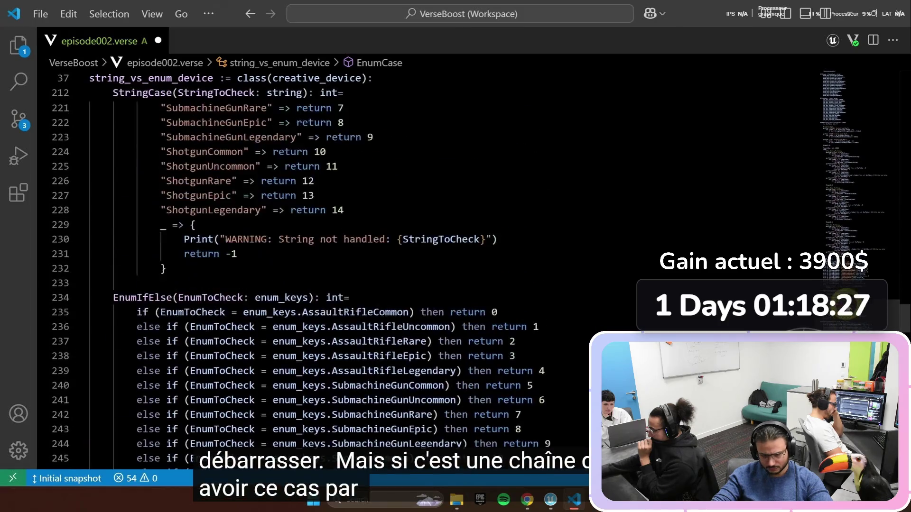
Step: Delete StringCase's wildcard block on lines 229–232, undo it, and save the Verse file
{"action": "mouse_move", "coordinate": [213, 412]}
{"action": "left_mouse_down"}
{"action": "mouse_move", "coordinate": [122, 409]}
{"action": "mouse_move", "coordinate": [35, 368]}
{"action": "left_mouse_up"}
{"action": "key", "text": "Delete"}
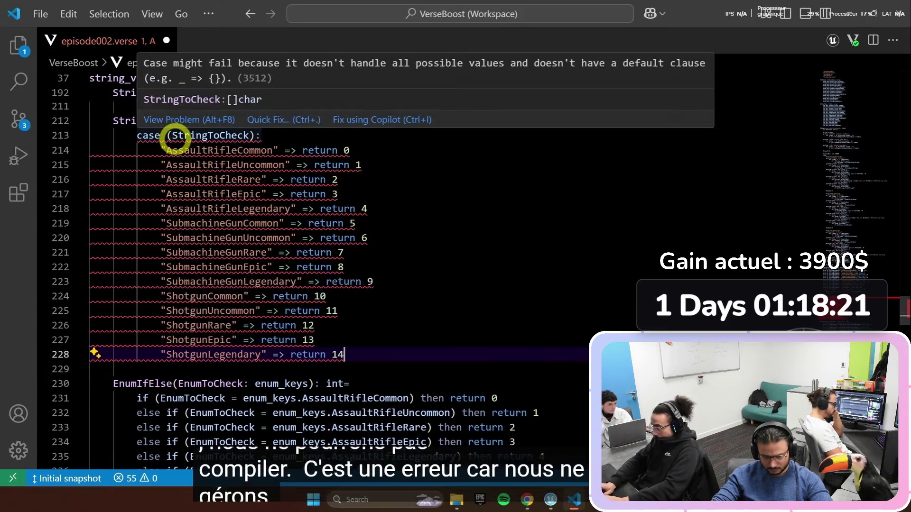
{"action": "key", "text": "ctrl+z"}
{"action": "key", "text": "ctrl+z"}
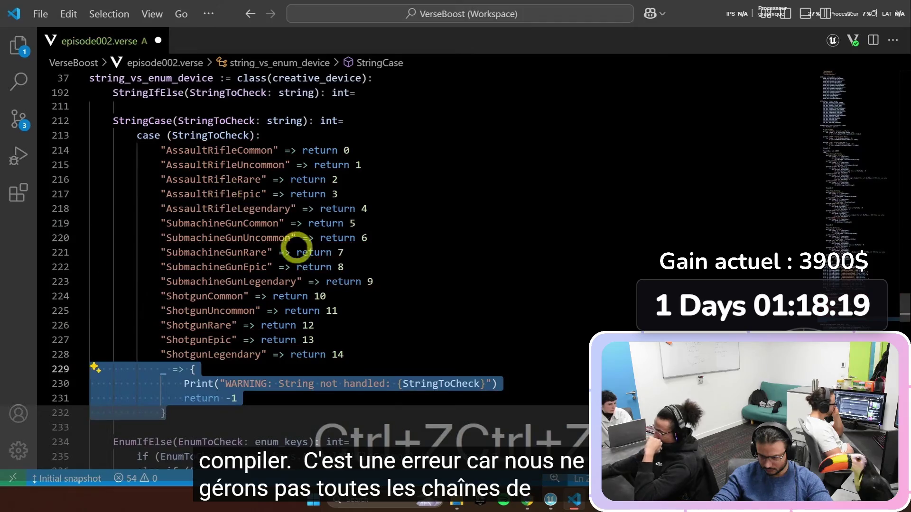
{"action": "left_click", "coordinate": [397, 351]}
{"action": "key", "text": "ctrl+s"}
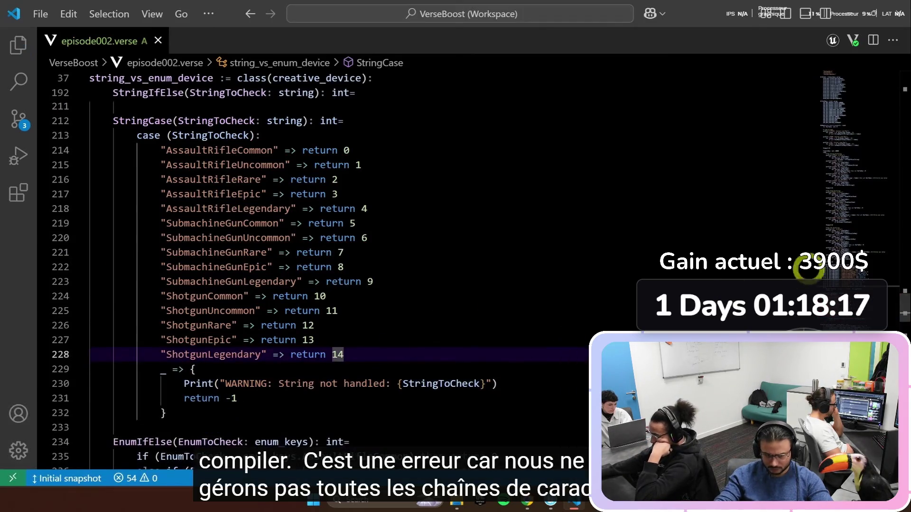
Step: Move down to the AllEnums array and place the caret on ShotgunLegendary
{"action": "scroll", "coordinate": [851, 307], "scroll_direction": "down", "scroll_amount": 15}
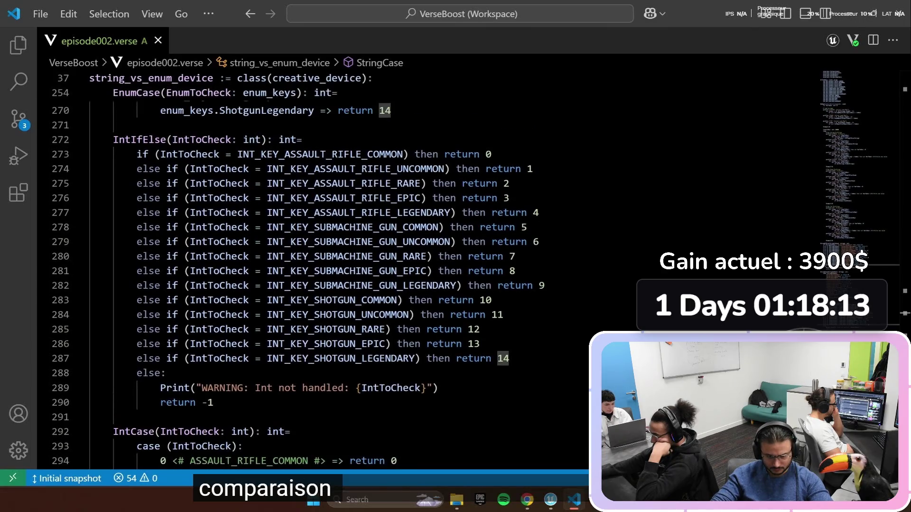
{"action": "mouse_move", "coordinate": [877, 360]}
{"action": "left_mouse_down"}
{"action": "mouse_move", "coordinate": [876, 178]}
{"action": "mouse_move", "coordinate": [866, 140]}
{"action": "mouse_move", "coordinate": [844, 145]}
{"action": "left_mouse_up"}
{"action": "left_click", "coordinate": [368, 400]}
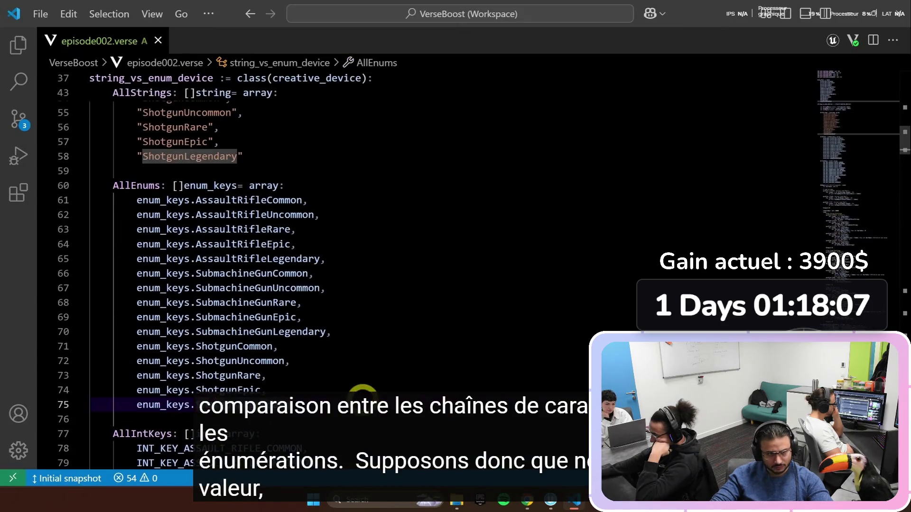
Step: Add a SniperEpic value after ShotgunLegendary in the enum_keys enum
{"action": "scroll", "coordinate": [363, 400], "scroll_direction": "up", "scroll_amount": 2}
{"action": "scroll", "coordinate": [362, 400], "scroll_direction": "up", "scroll_amount": 4}
{"action": "left_click_drag", "start_coordinate": [840, 134], "coordinate": [838, 108]}
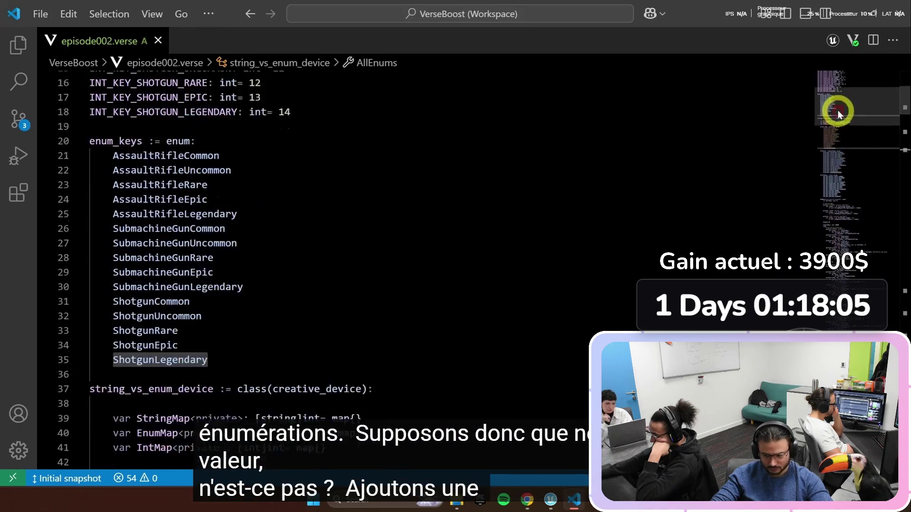
{"action": "left_click", "coordinate": [223, 383]}
{"action": "key", "text": "Return"}
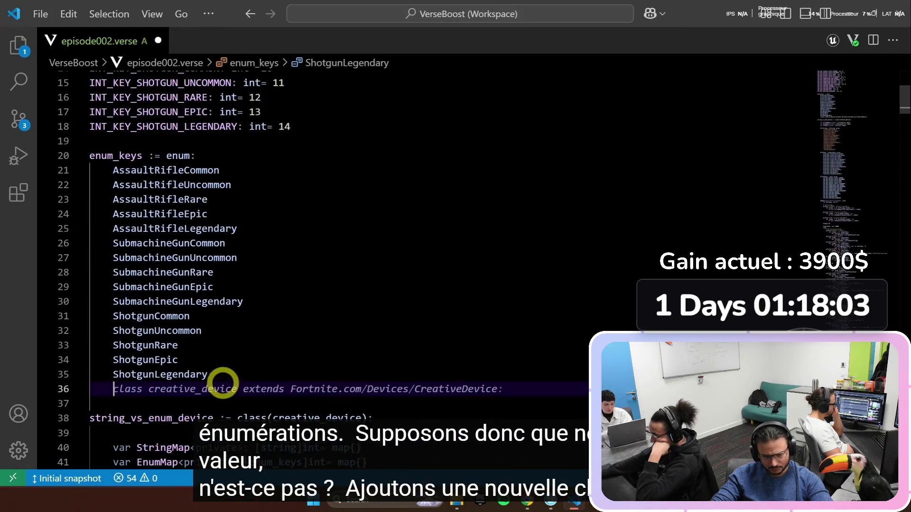
{"action": "type", "text": "SniperEpic"}
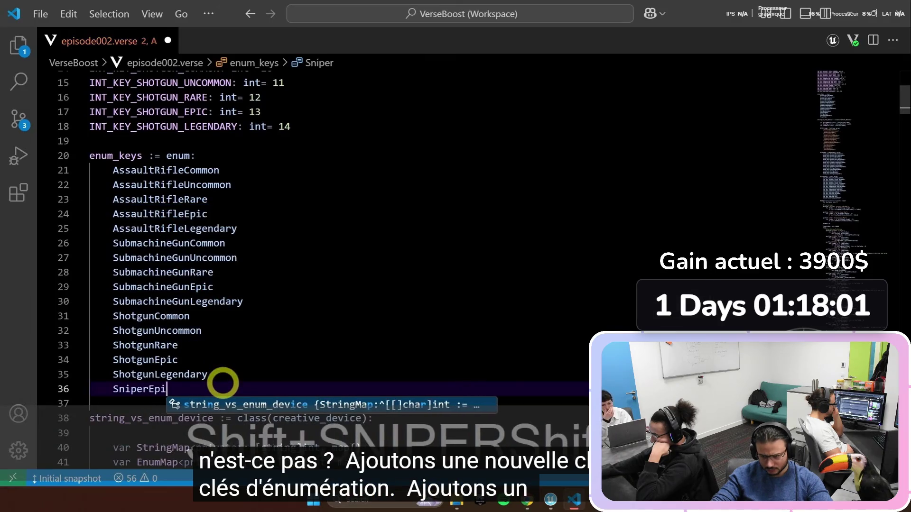
{"action": "double_click", "coordinate": [170, 257]}
Step: Add a SniperEpic => return 15 case after the return 14 case in EnumCase
{"action": "mouse_move", "coordinate": [818, 149]}
{"action": "left_mouse_down"}
{"action": "mouse_move", "coordinate": [840, 173]}
{"action": "mouse_move", "coordinate": [840, 351]}
{"action": "left_mouse_up"}
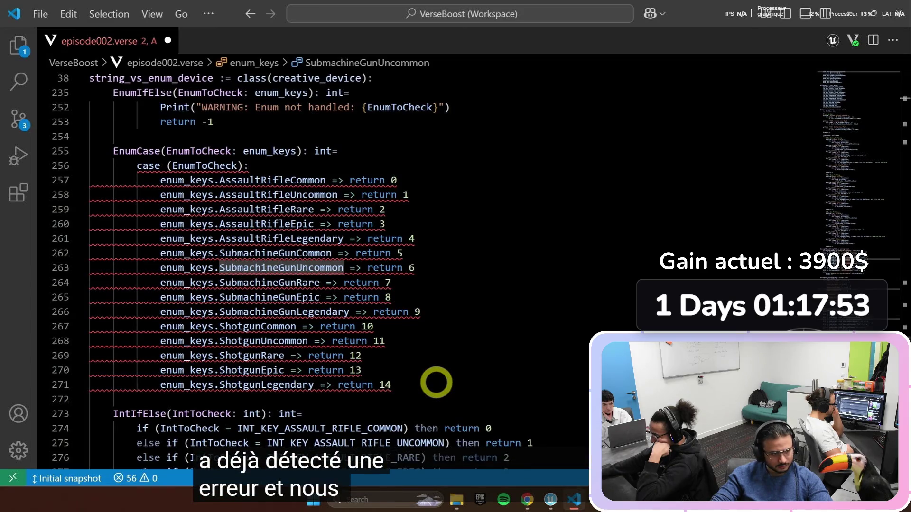
{"action": "left_click", "coordinate": [436, 382]}
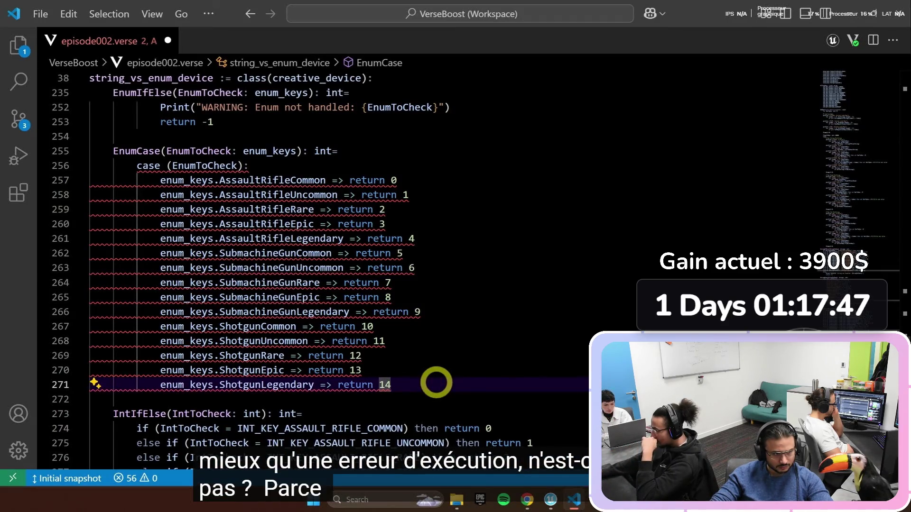
{"action": "key", "text": "Return"}
{"action": "type", "text": "enum_keys"}
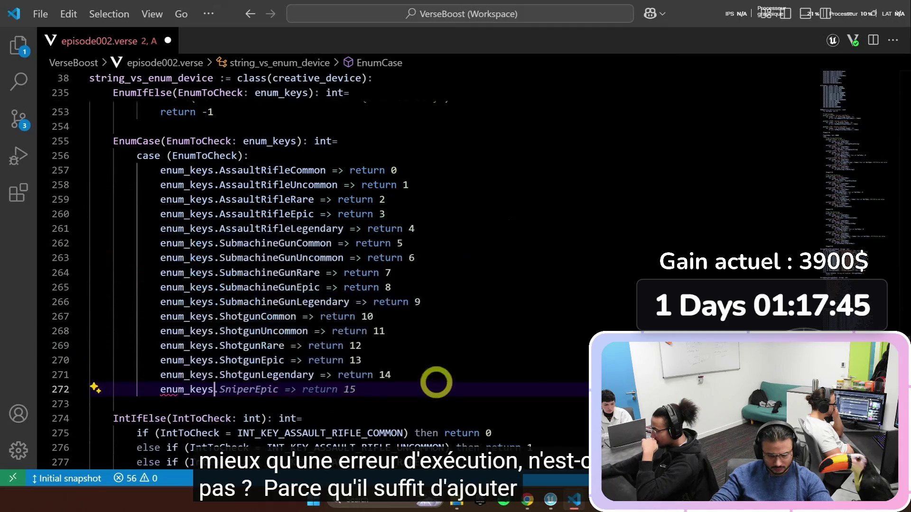
{"action": "key", "text": "Tab"}
{"action": "left_click", "coordinate": [352, 331]}
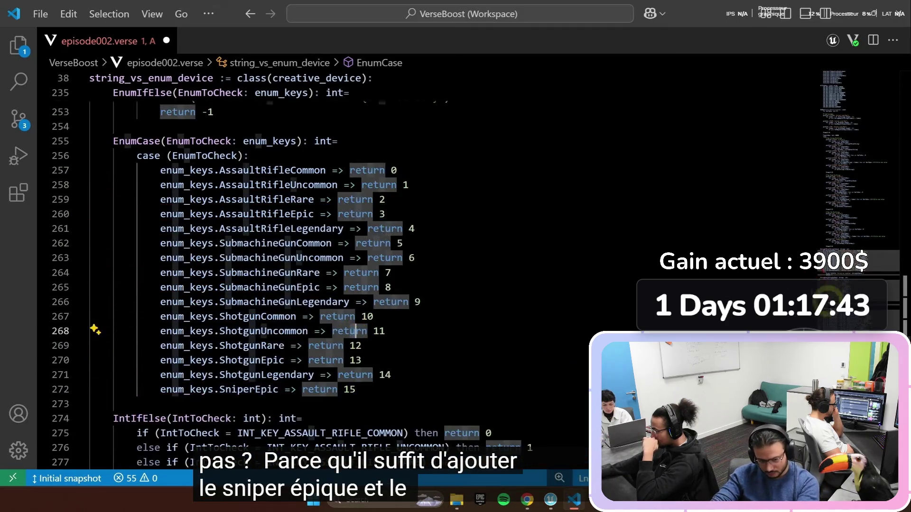
{"action": "left_click_drag", "start_coordinate": [870, 252], "coordinate": [870, 138]}
{"action": "left_click", "coordinate": [287, 281]}
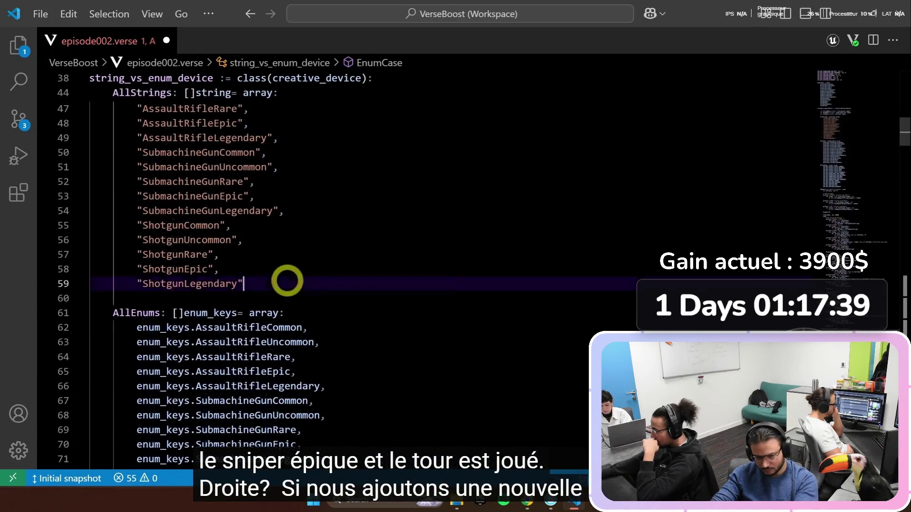
{"action": "key", "text": "Return"}
{"action": "type", "text": "\""}
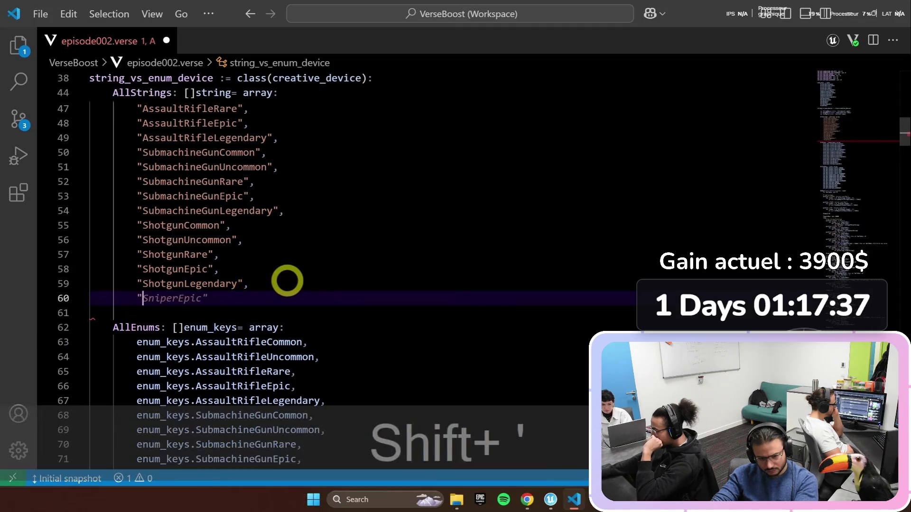
{"action": "key", "text": "Tab"}
{"action": "mouse_move", "coordinate": [874, 203]}
{"action": "left_mouse_down"}
{"action": "mouse_move", "coordinate": [836, 240]}
{"action": "mouse_move", "coordinate": [840, 332]}
{"action": "left_mouse_up"}
{"action": "left_click", "coordinate": [525, 382]}
{"action": "key", "text": "Return"}
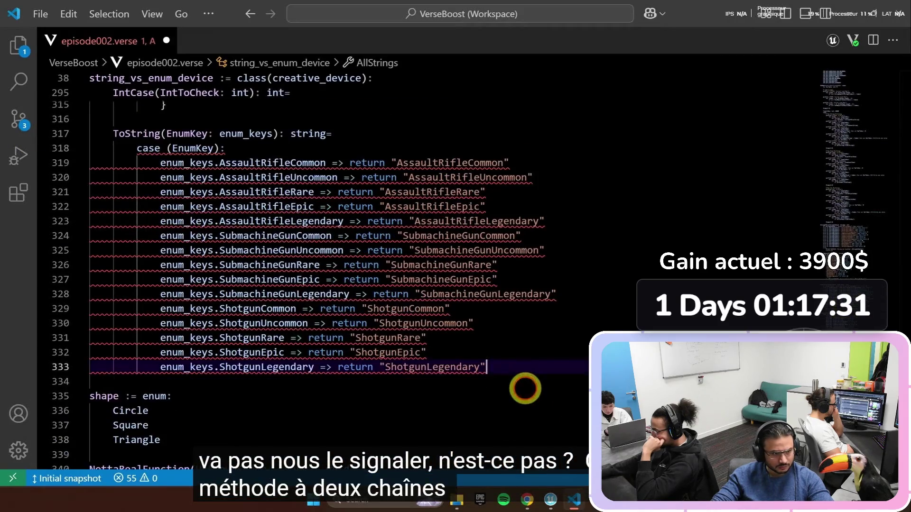
{"action": "type", "text": "enum_keys.SniperEpic => return \"SniperEpic\""}
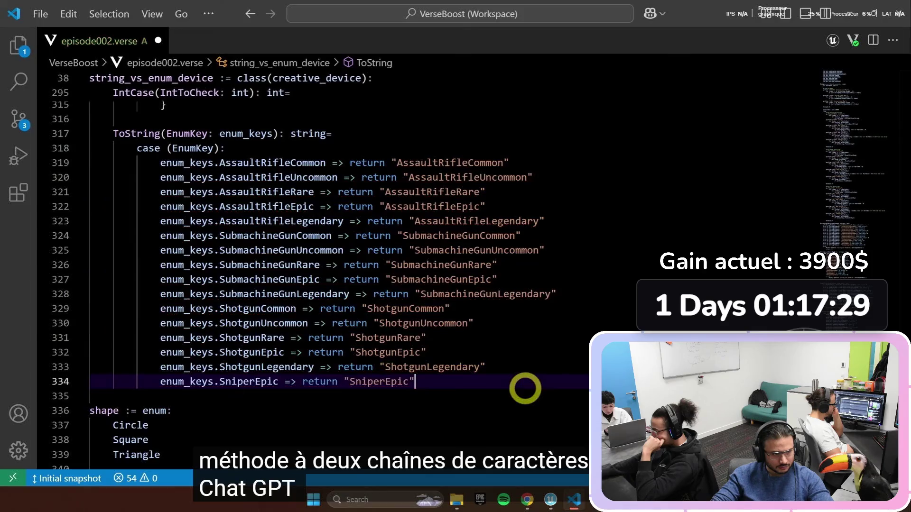
{"action": "left_click", "coordinate": [428, 352]}
{"action": "scroll", "coordinate": [867, 300], "scroll_direction": "up", "scroll_amount": 20}
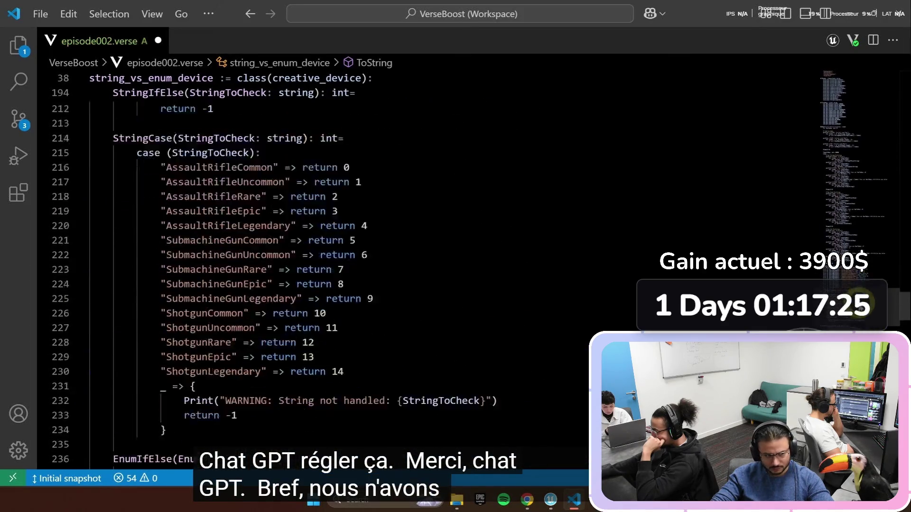
{"action": "scroll", "coordinate": [865, 300], "scroll_direction": "down", "scroll_amount": 2}
{"action": "scroll", "coordinate": [864, 291], "scroll_direction": "up", "scroll_amount": 4}
{"action": "scroll", "coordinate": [865, 290], "scroll_direction": "up", "scroll_amount": 3}
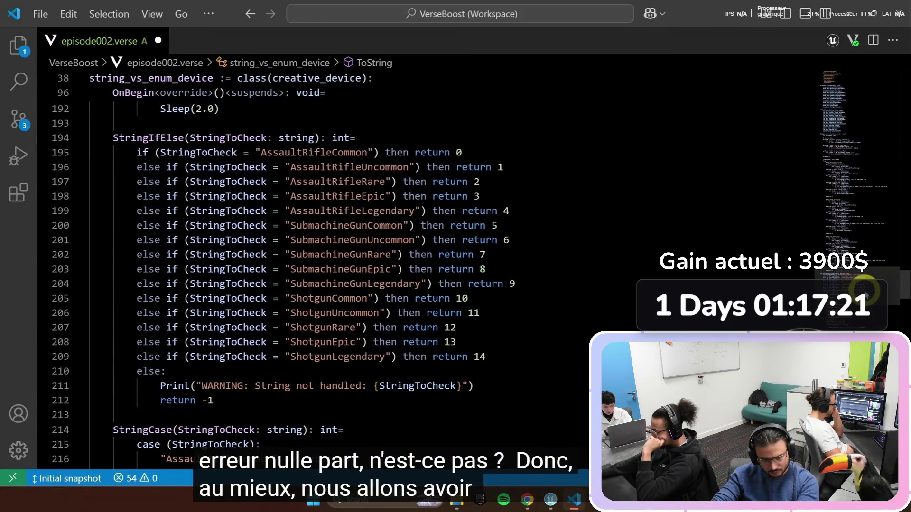
{"action": "scroll", "coordinate": [864, 291], "scroll_direction": "down", "scroll_amount": 2}
{"action": "scroll", "coordinate": [864, 290], "scroll_direction": "up", "scroll_amount": 2}
{"action": "left_click", "coordinate": [291, 404]}
{"action": "left_click_drag", "start_coordinate": [290, 405], "coordinate": [139, 372]}
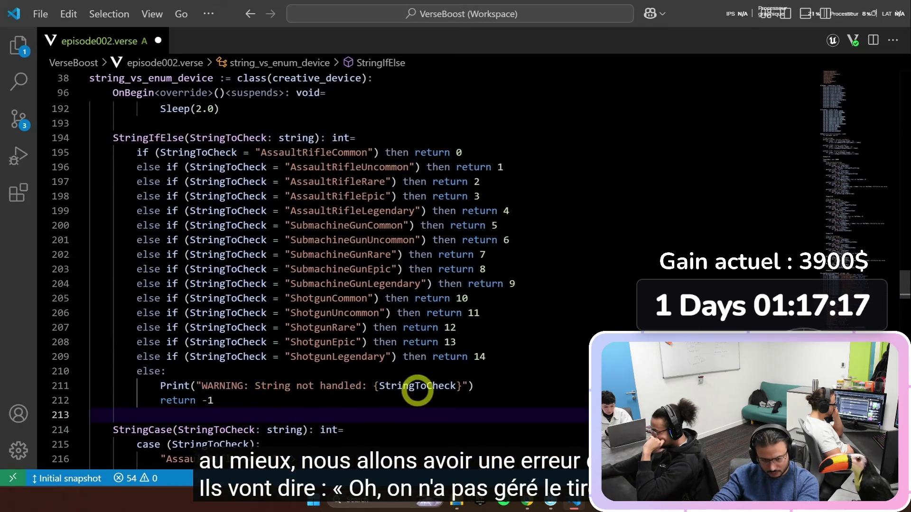
{"action": "scroll", "coordinate": [851, 322], "scroll_direction": "down", "scroll_amount": 5}
{"action": "scroll", "coordinate": [851, 322], "scroll_direction": "down", "scroll_amount": 2}
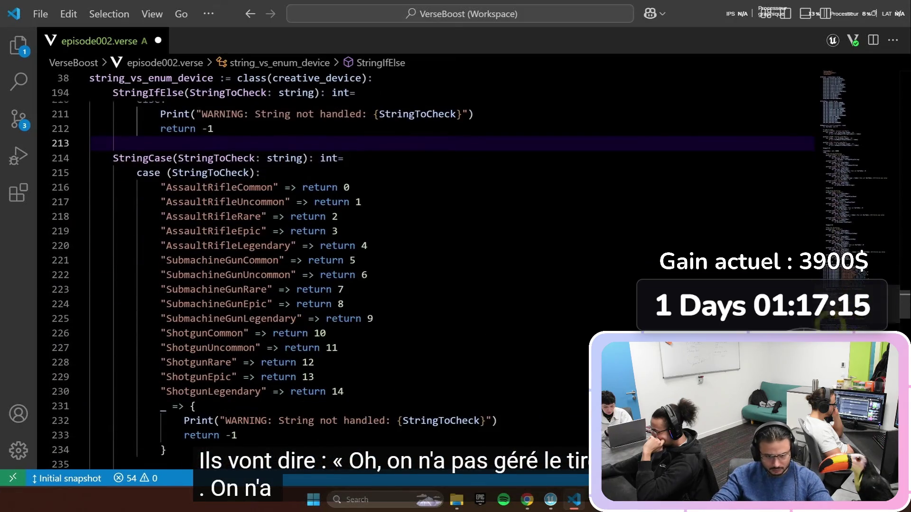
{"action": "mouse_move", "coordinate": [173, 447]}
{"action": "left_mouse_down"}
{"action": "mouse_move", "coordinate": [175, 322]}
{"action": "mouse_move", "coordinate": [151, 309]}
{"action": "left_mouse_up"}
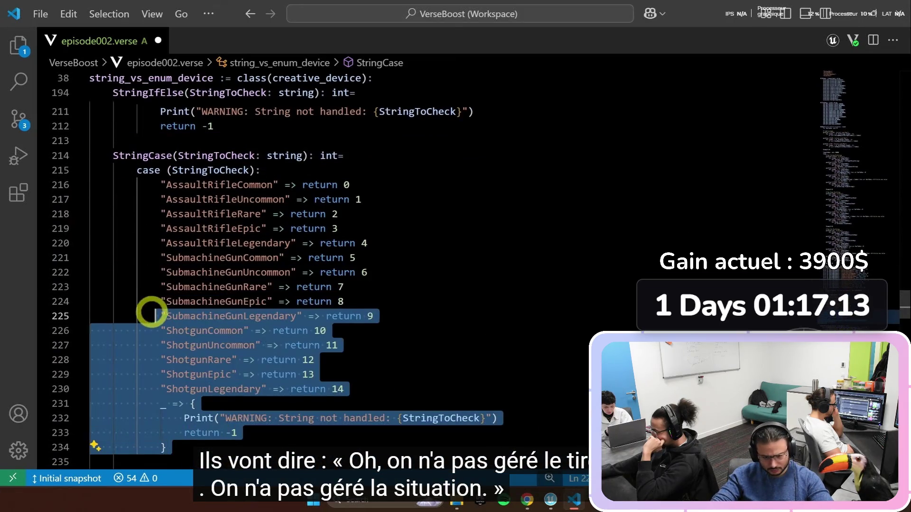
{"action": "left_click", "coordinate": [606, 266]}
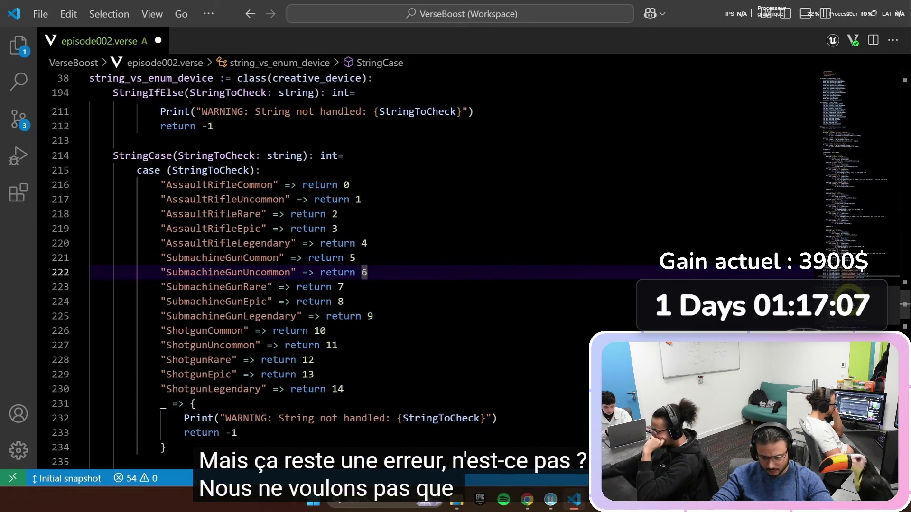
{"action": "left_click", "coordinate": [233, 258]}
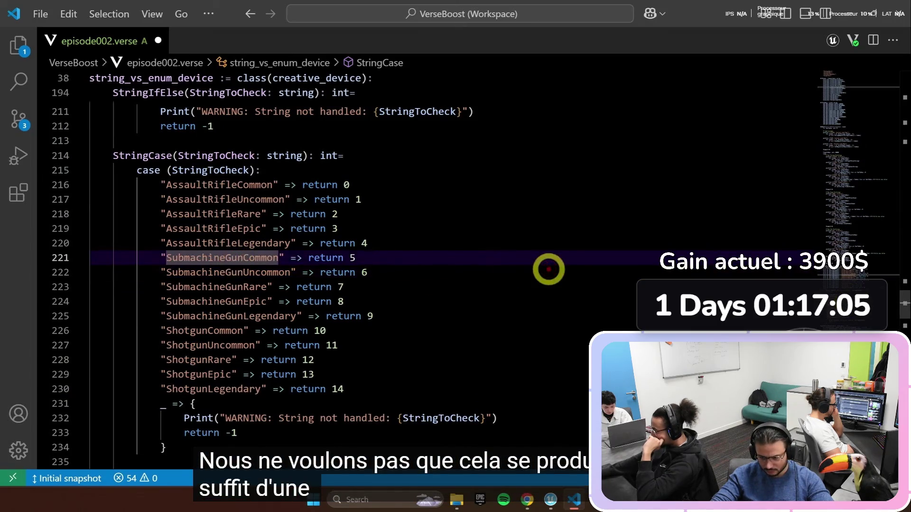
{"action": "key", "text": "BackSpace"}
{"action": "key", "text": "BackSpace"}
{"action": "key", "text": "BackSpace"}
{"action": "key", "text": "BackSpace"}
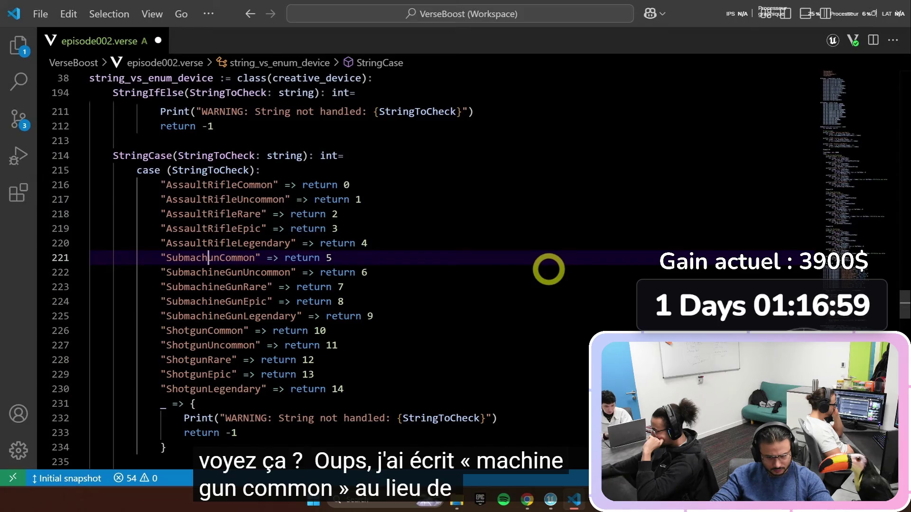
{"action": "key", "text": "ctrl+z"}
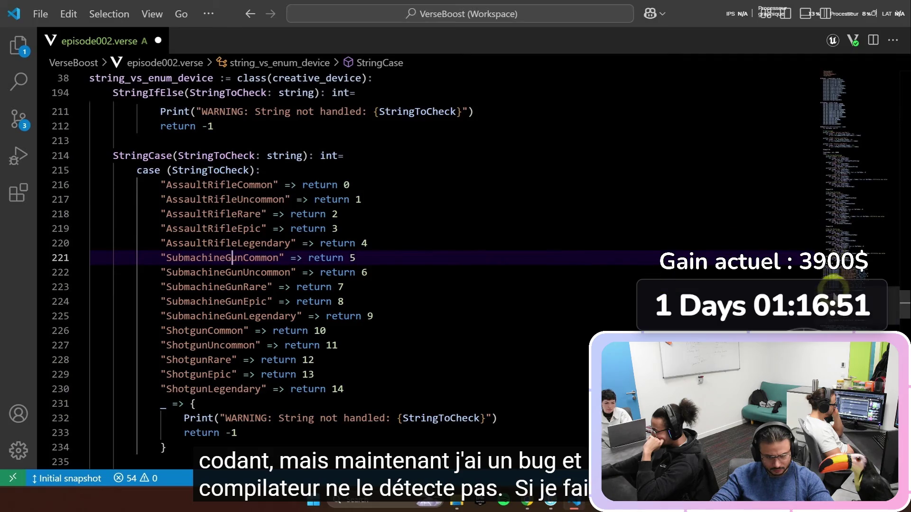
{"action": "scroll", "coordinate": [832, 284], "scroll_direction": "down", "scroll_amount": 8}
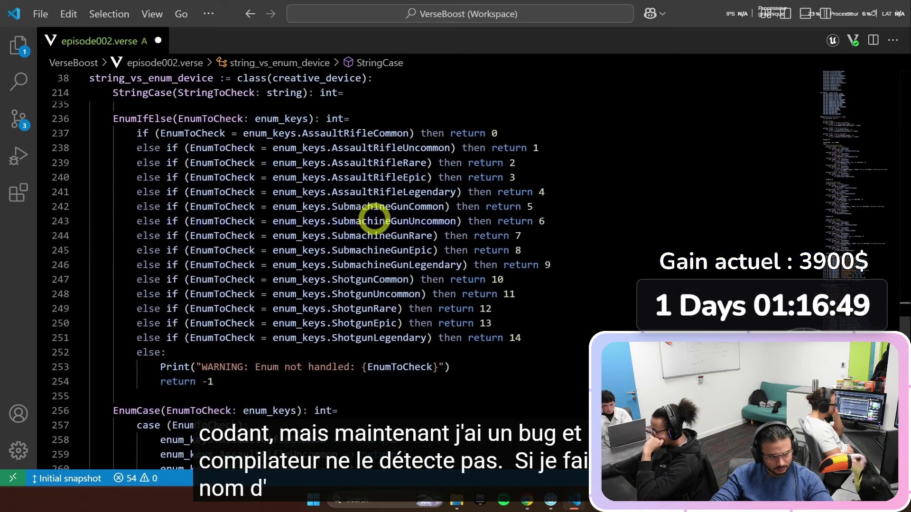
{"action": "left_click", "coordinate": [375, 221]}
{"action": "key", "text": "BackSpace"}
{"action": "key", "text": "BackSpace"}
{"action": "key", "text": "BackSpace"}
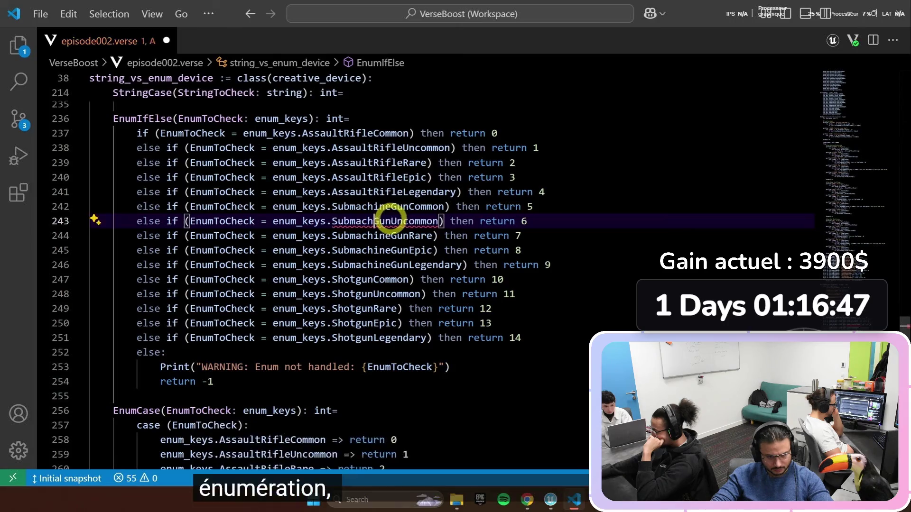
{"action": "left_click", "coordinate": [421, 265]}
{"action": "key", "text": "ctrl+z"}
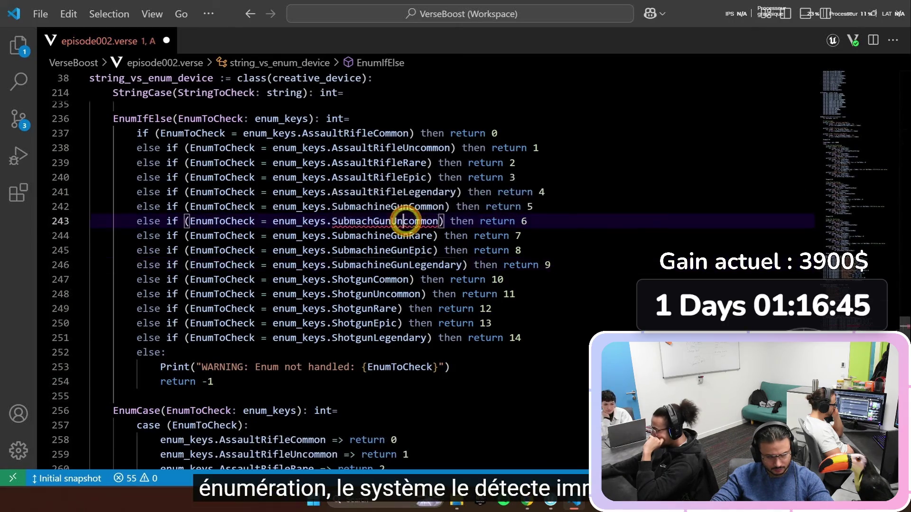
{"action": "key", "text": "ctrl+s"}
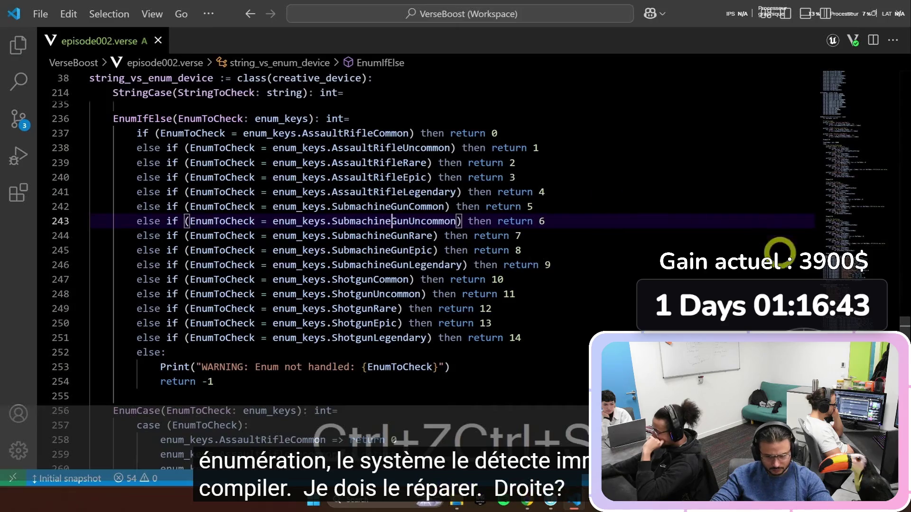
{"action": "scroll", "coordinate": [428, 261], "scroll_direction": "down", "scroll_amount": 6}
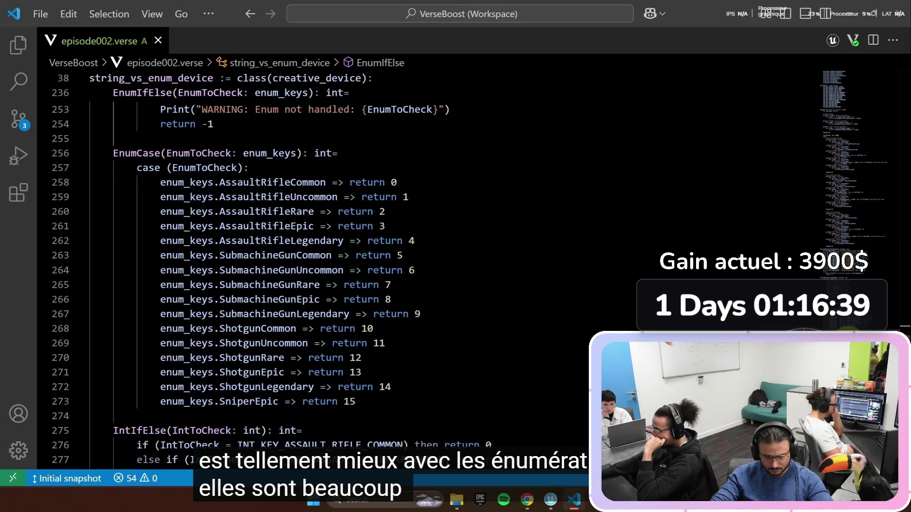
{"action": "mouse_move", "coordinate": [847, 166]}
{"action": "left_mouse_down"}
{"action": "mouse_move", "coordinate": [804, 70]}
{"action": "mouse_move", "coordinate": [610, 138]}
{"action": "left_mouse_up"}
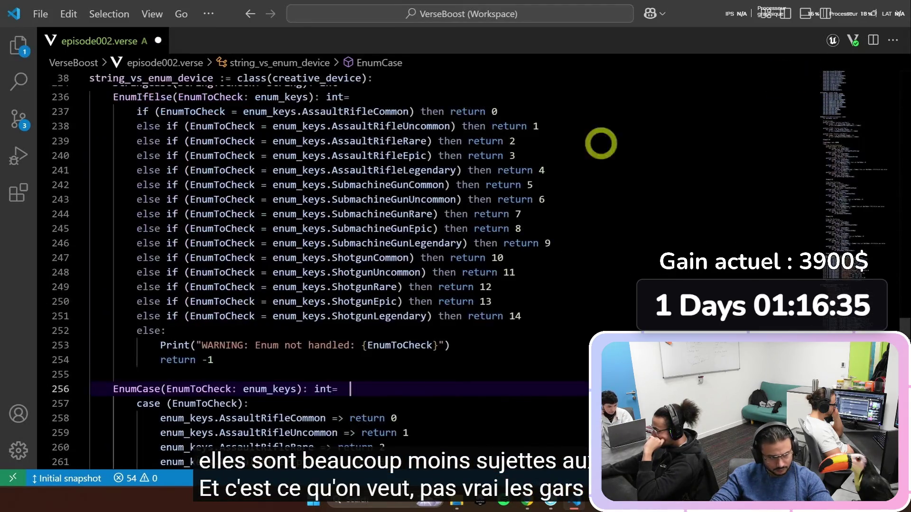
{"action": "left_click", "coordinate": [558, 503]}
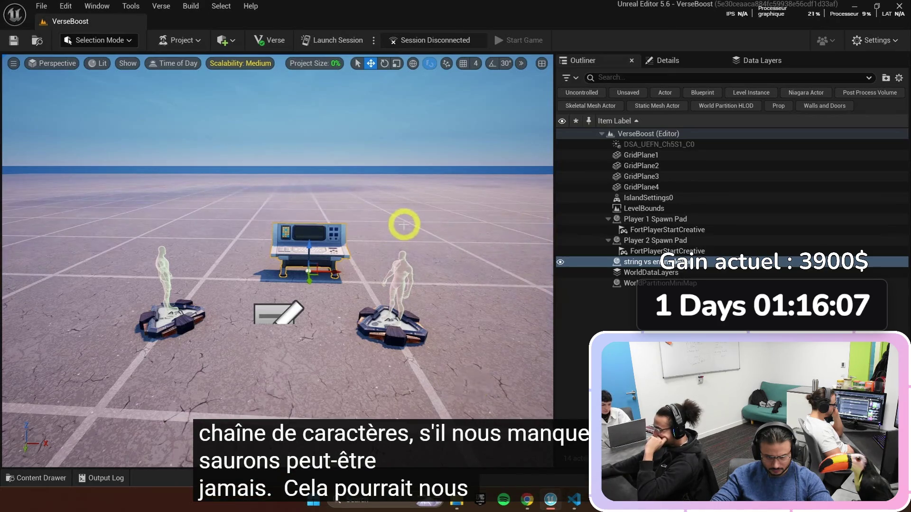
Step: Return to the Stop Using Strings video and exit fullscreen to show the Verse Boost playlist
{"action": "key", "text": "alt+Tab"}
{"action": "key", "text": "alt+Tab"}
{"action": "key", "text": "alt+Tab"}
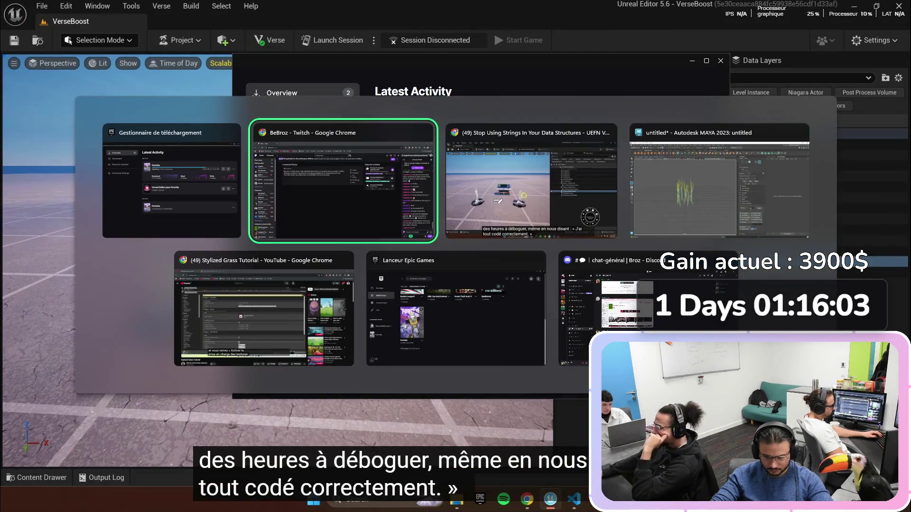
{"action": "key", "text": "alt+Tab"}
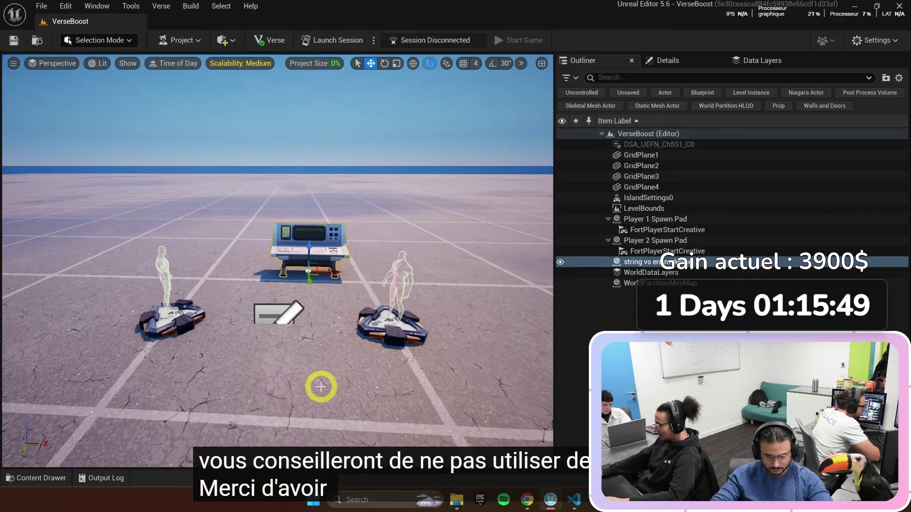
{"action": "key", "text": "Escape"}
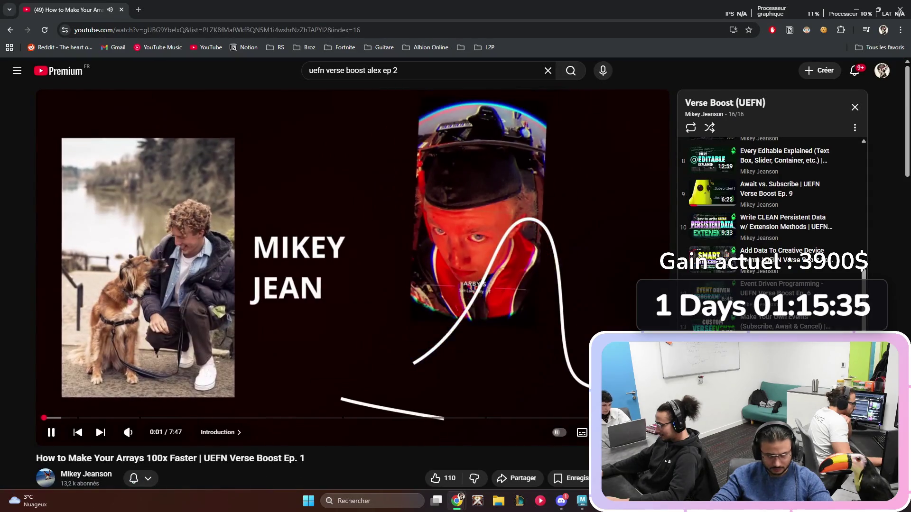
Step: Play Ep. 4, 'The Best Way to Reset Vehicles in Fortnite Creative', fullscreen with subtitles toggled
{"action": "left_click", "coordinate": [759, 339]}
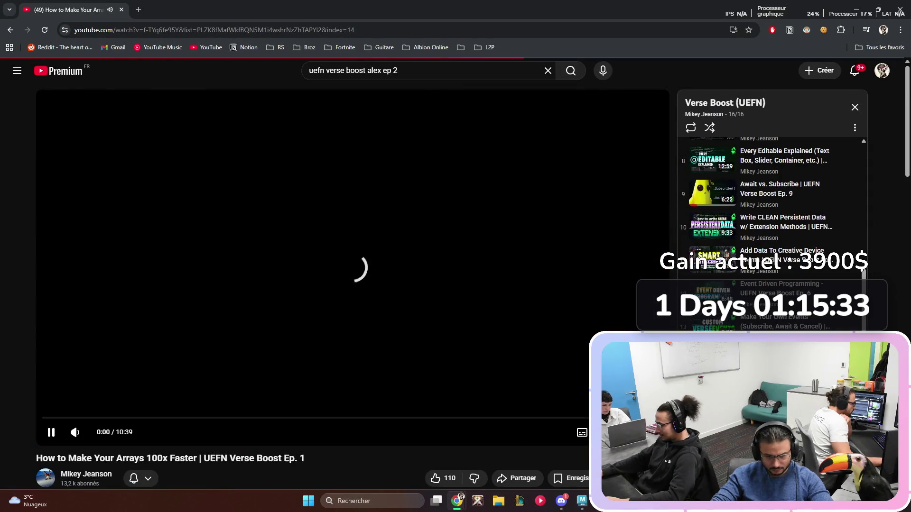
{"action": "double_click", "coordinate": [165, 198]}
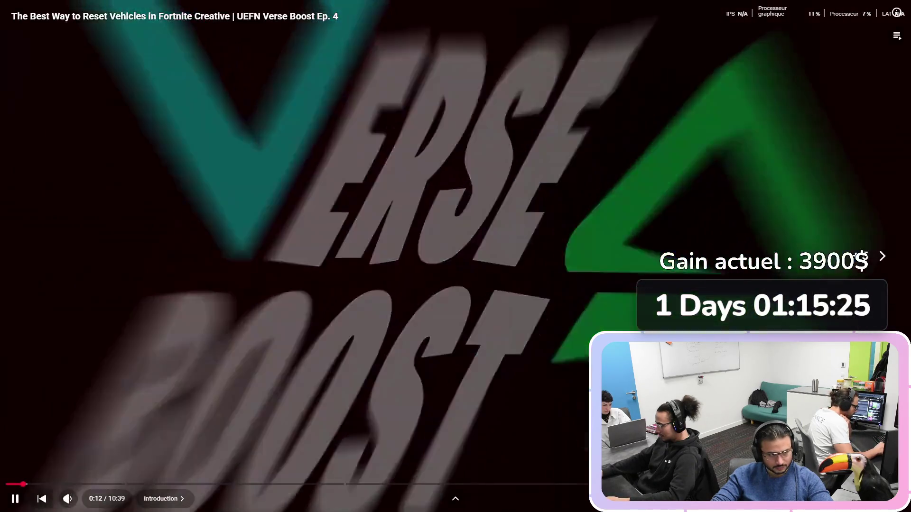
{"action": "key", "text": "c"}
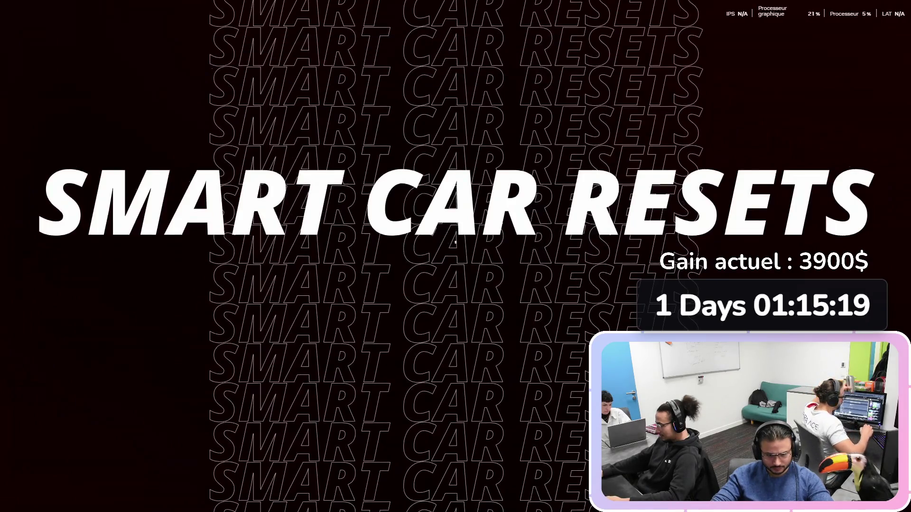
Step: Pause the video, check the Epic Games Launcher downloads window, then resume playback
{"action": "key", "text": "space"}
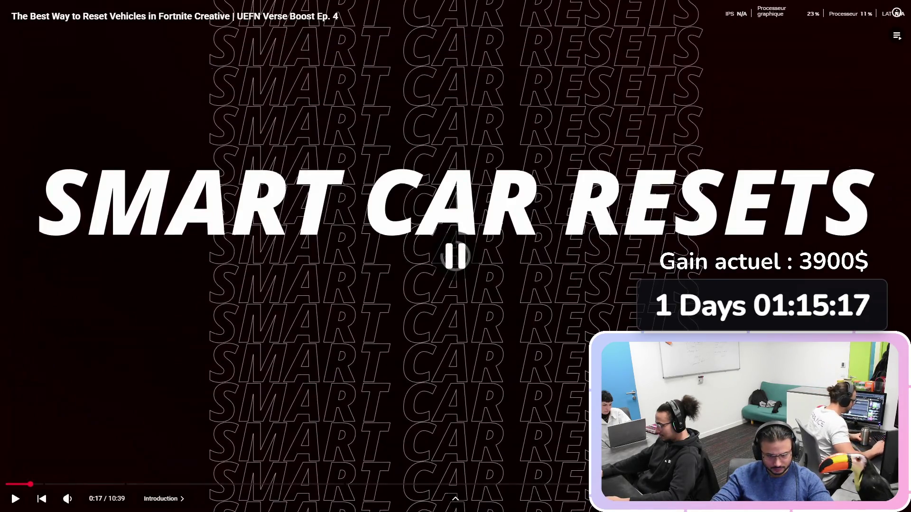
{"action": "key", "text": "alt+Tab"}
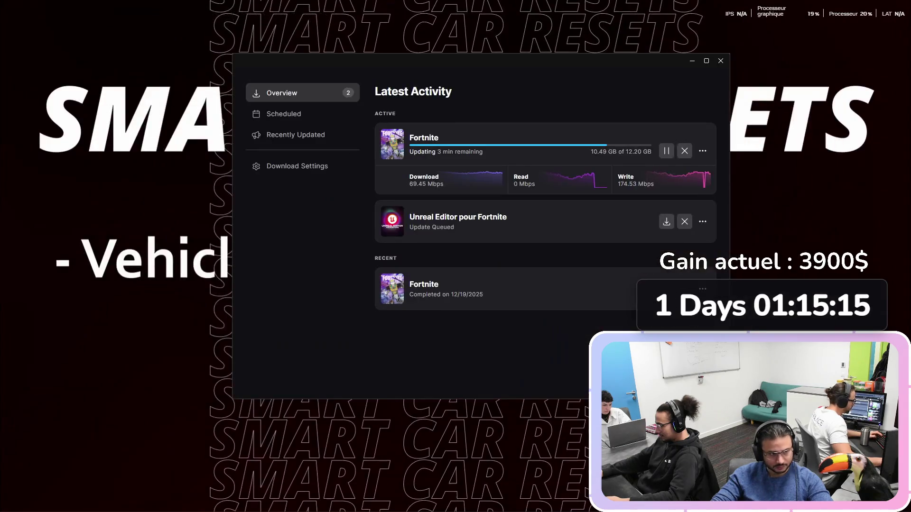
{"action": "key", "text": "alt+Tab"}
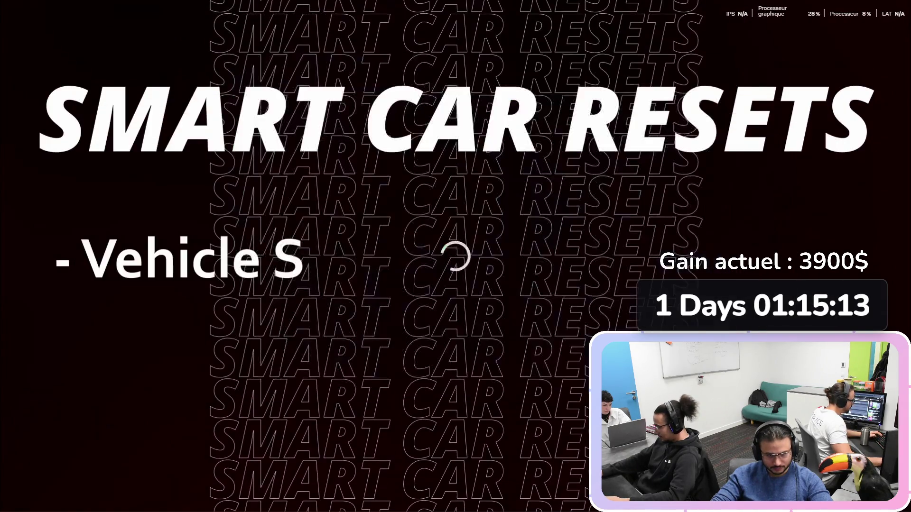
{"action": "key", "text": "space"}
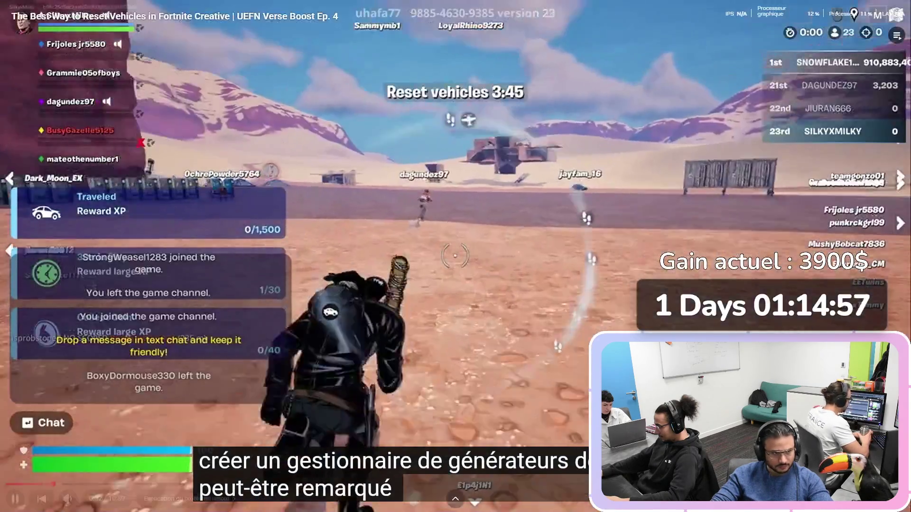
{"action": "left_click", "coordinate": [315, 320]}
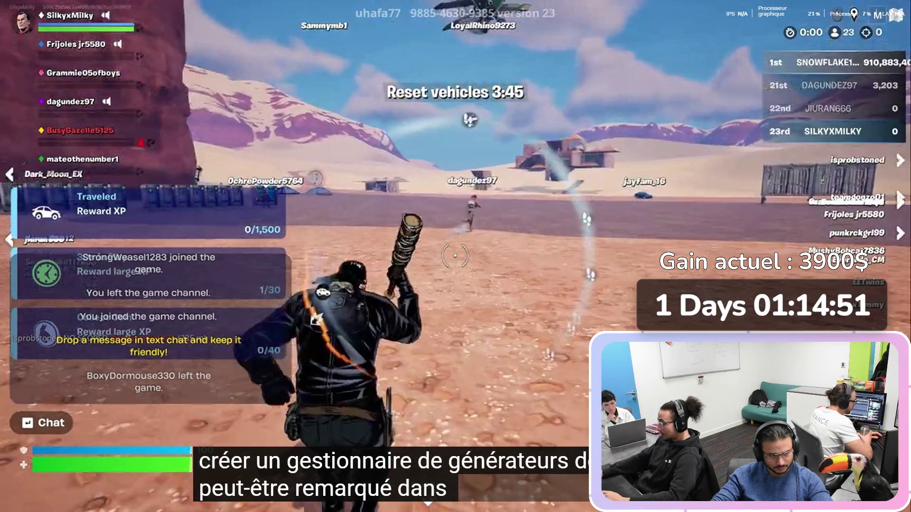
{"action": "key", "text": "space"}
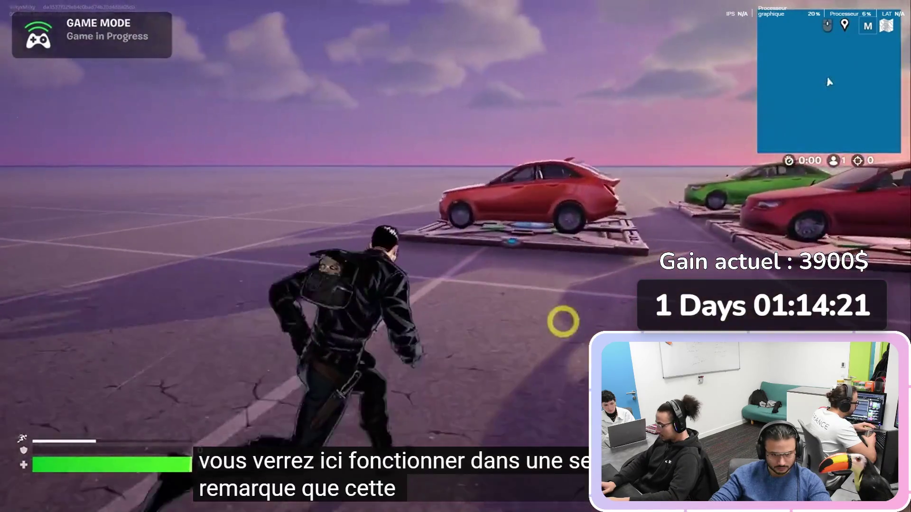
{"action": "key", "text": "e"}
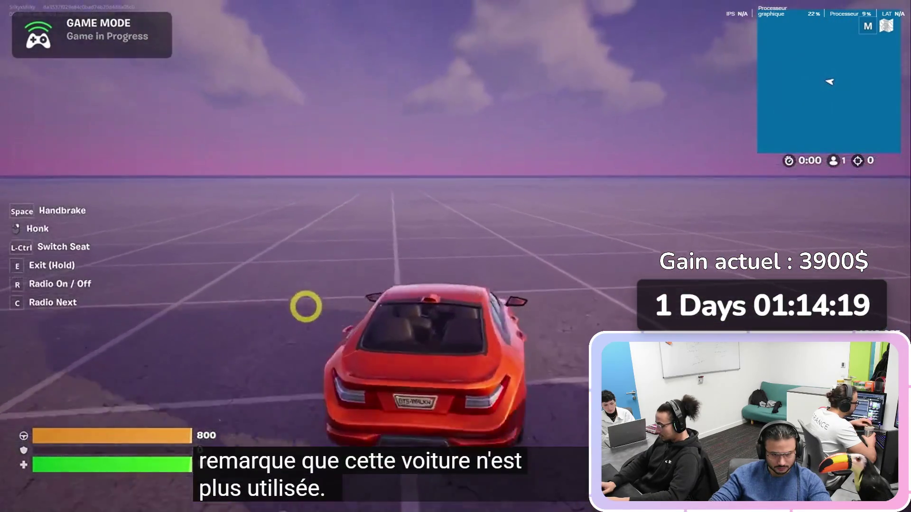
{"action": "key", "text": "e"}
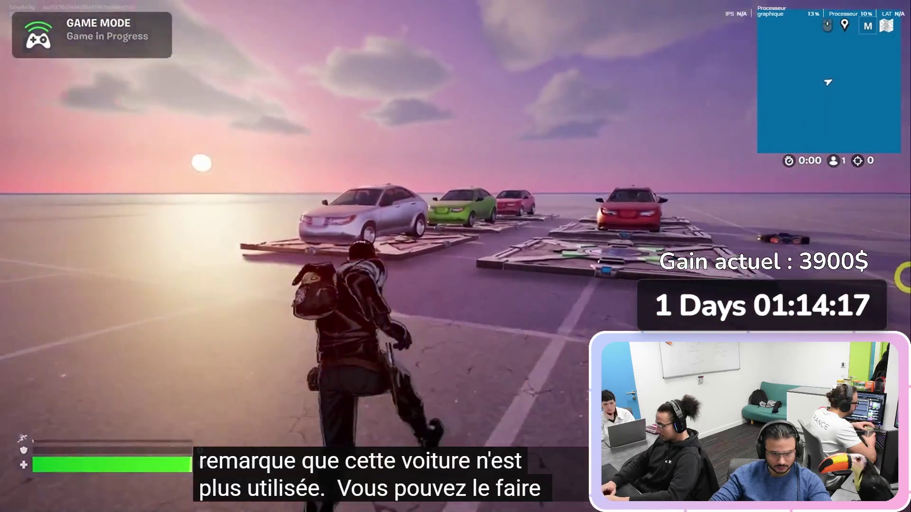
{"action": "key", "text": "e"}
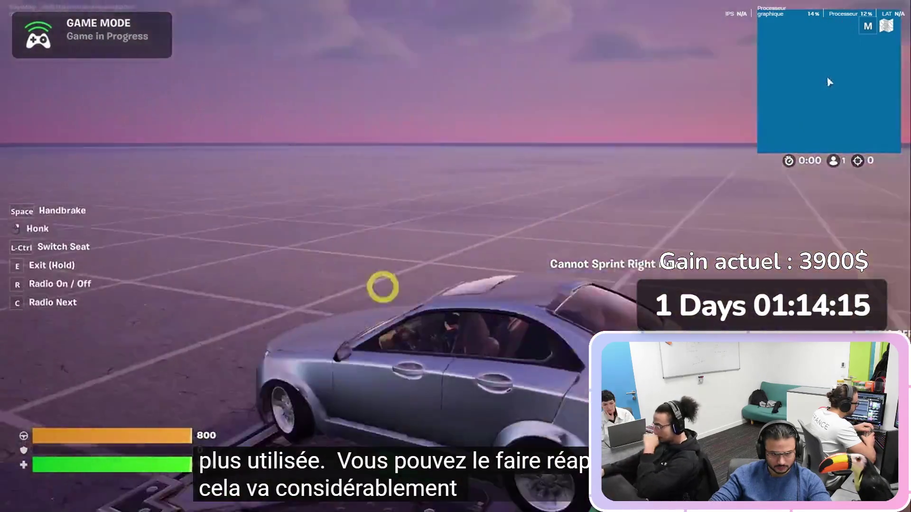
{"action": "key", "text": "e"}
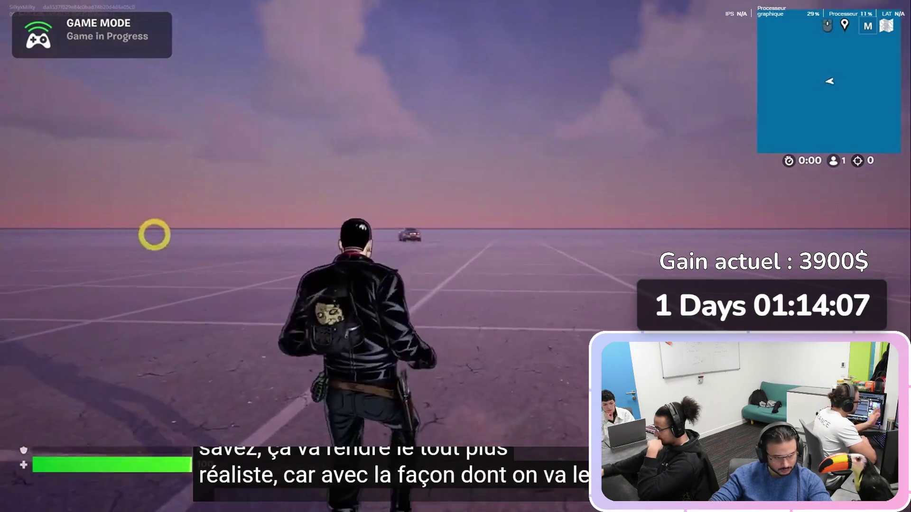
{"action": "key", "text": "e"}
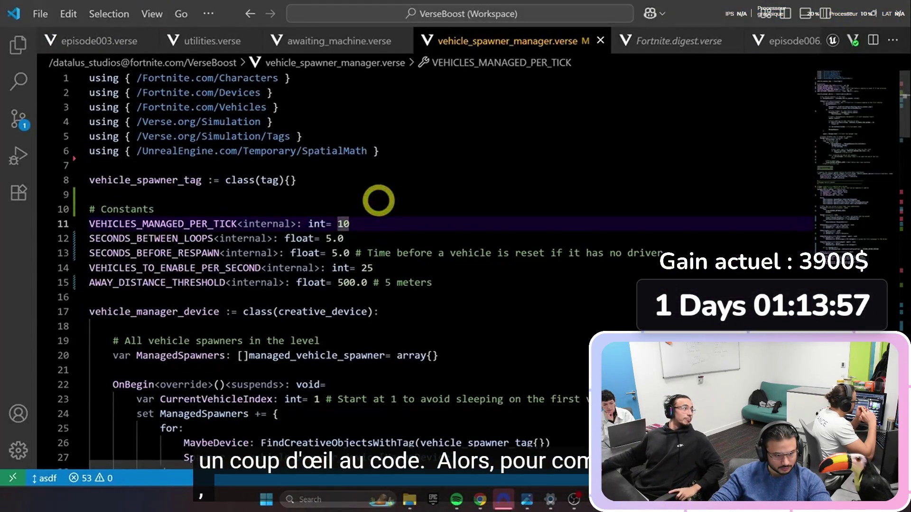
{"action": "key", "text": "space"}
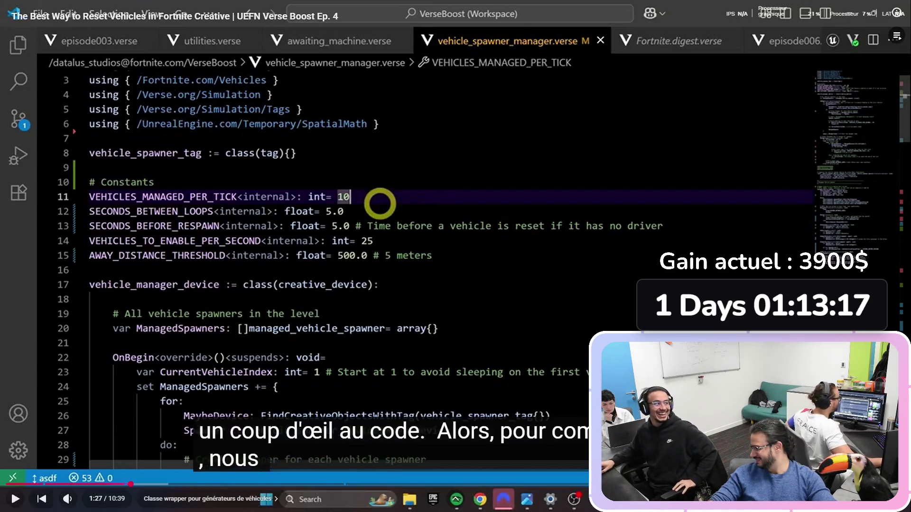
{"action": "key", "text": "space"}
{"action": "key", "text": "alt+Tab"}
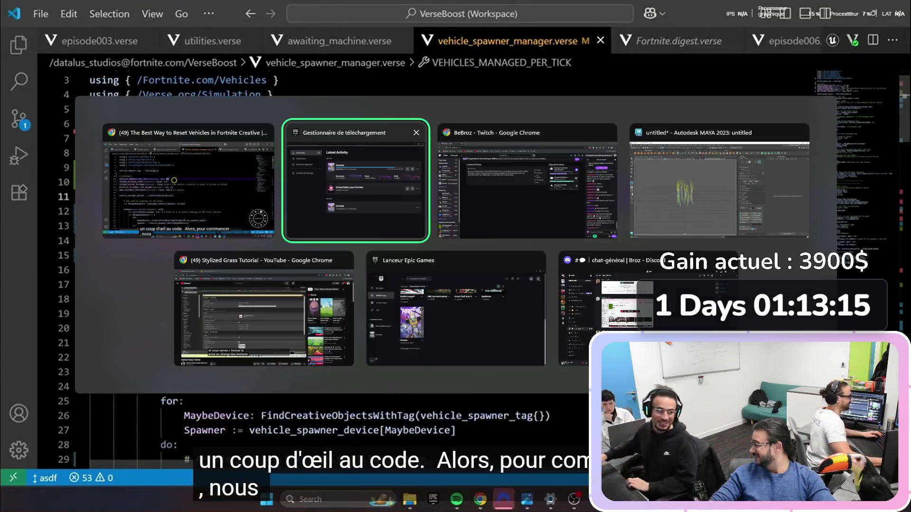
{"action": "key", "text": "alt+Tab"}
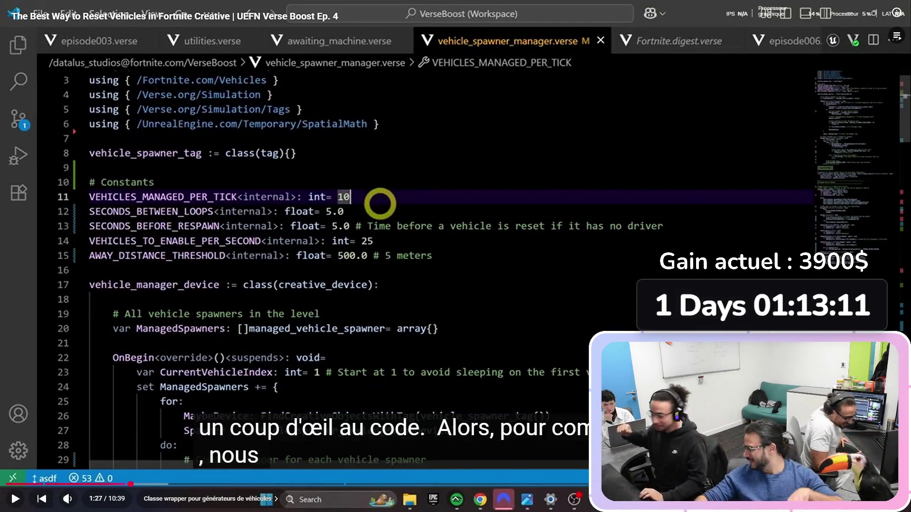
{"action": "key", "text": "space"}
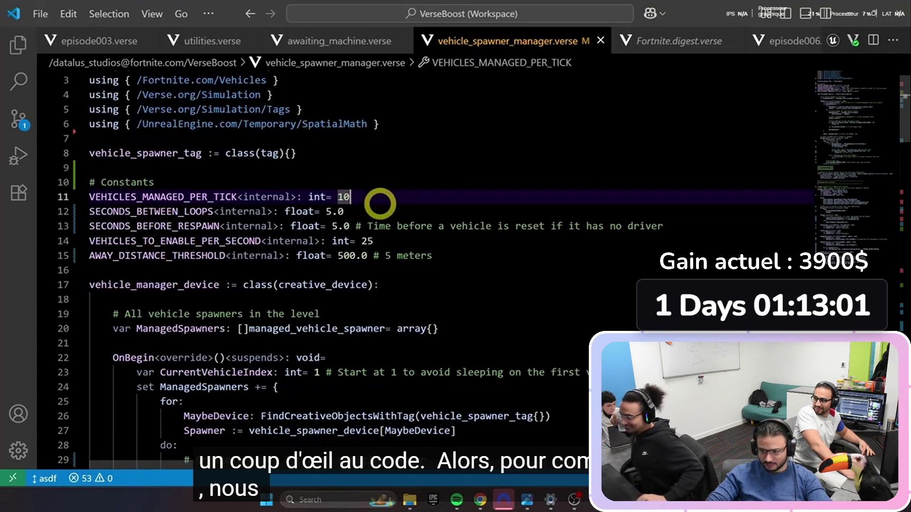
{"action": "key", "text": "space"}
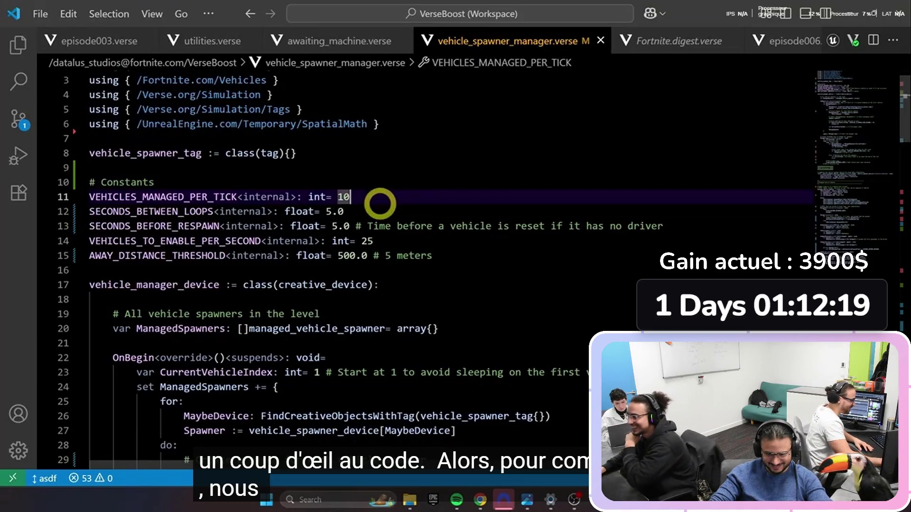
{"action": "key", "text": "space"}
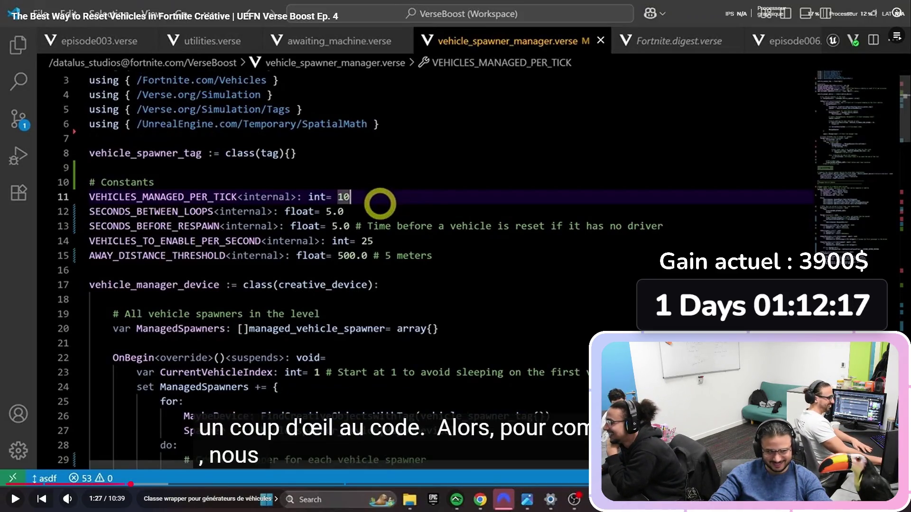
{"action": "key", "text": "space"}
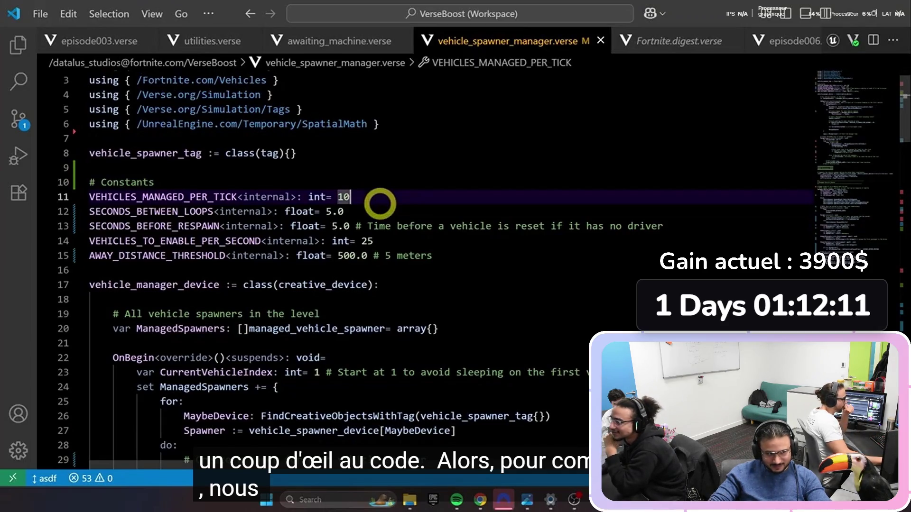
{"action": "key", "text": "space"}
Step: Leave fullscreen and check the Fortnite update download progress in the Epic launcher
{"action": "key", "text": "Escape"}
{"action": "left_click", "coordinate": [550, 450]}
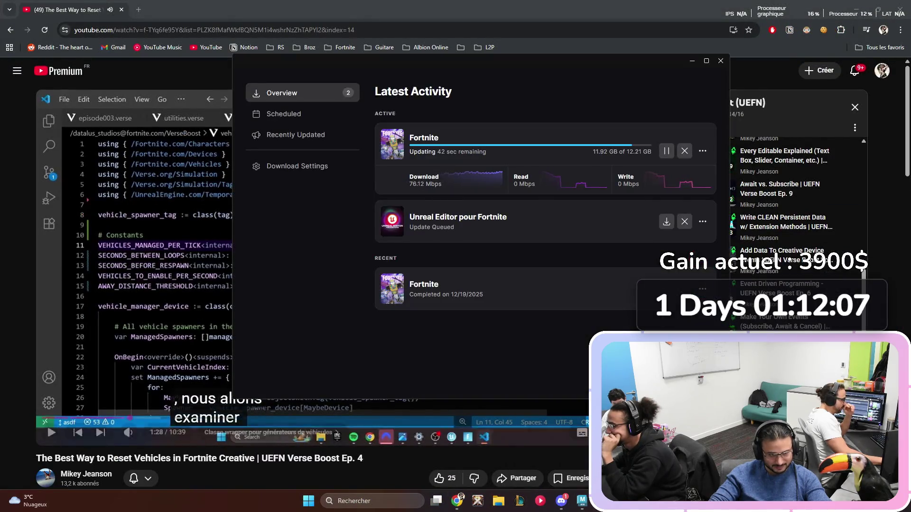
{"action": "key", "text": "alt+Tab"}
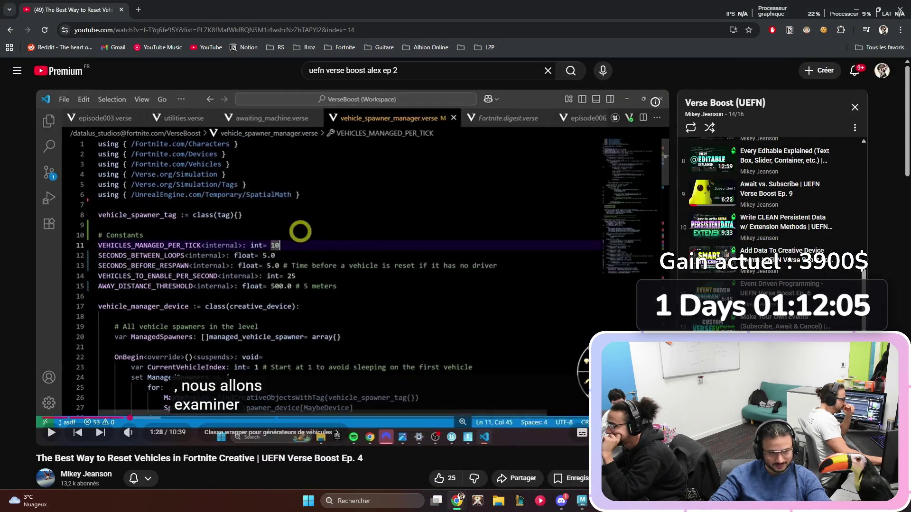
{"action": "key", "text": "space"}
{"action": "key", "text": "space"}
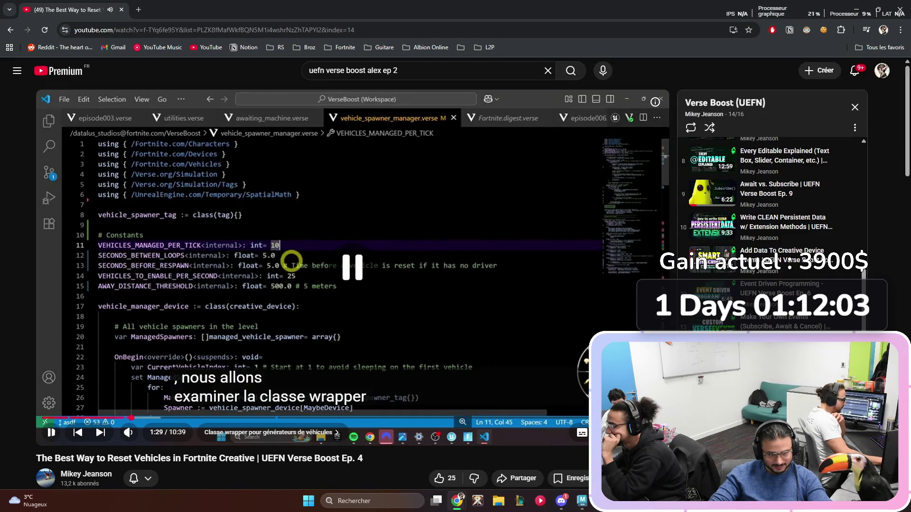
{"action": "key", "text": "alt+Tab"}
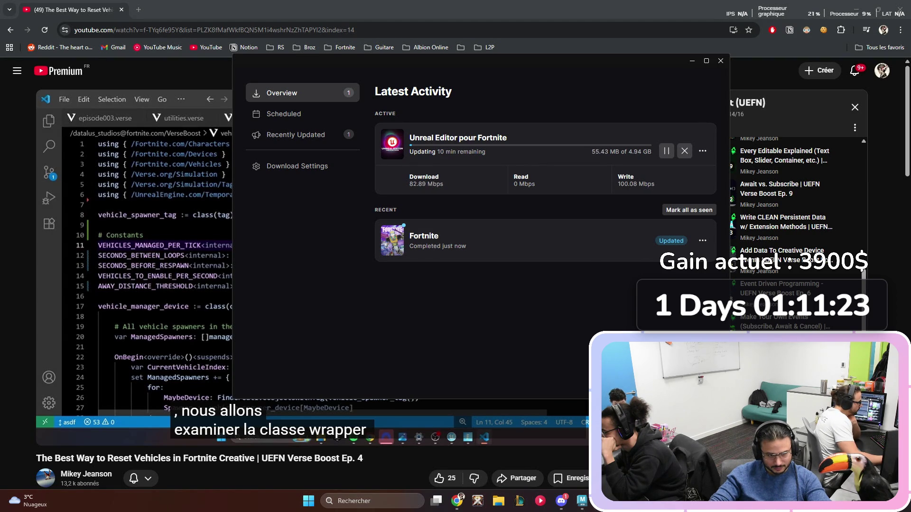
Step: Return to the tutorial, make it fullscreen again, and rewind it ten seconds
{"action": "key", "text": "alt+Tab"}
{"action": "double_click", "coordinate": [351, 266]}
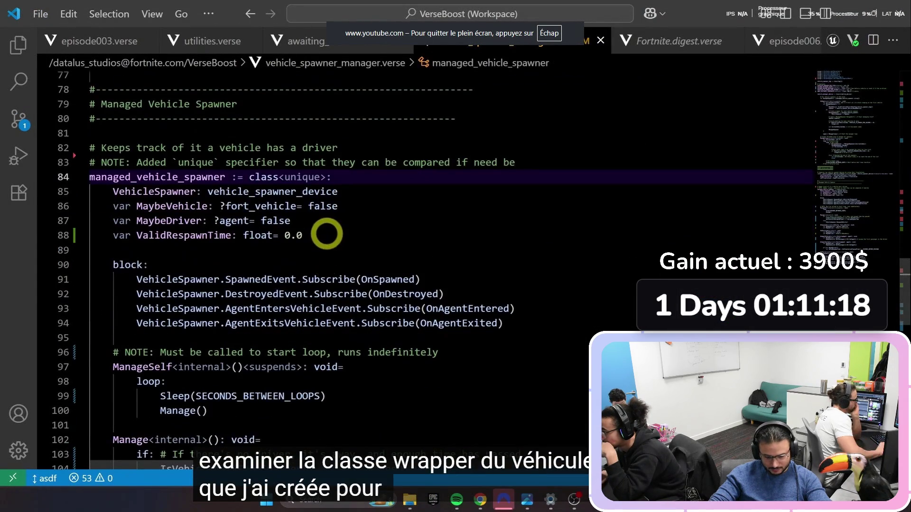
{"action": "key", "text": "Left"}
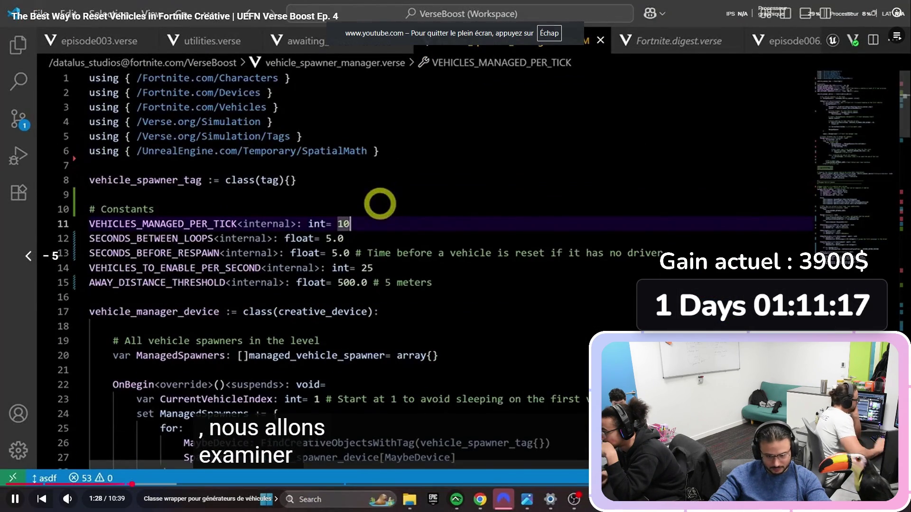
{"action": "key", "text": "Left"}
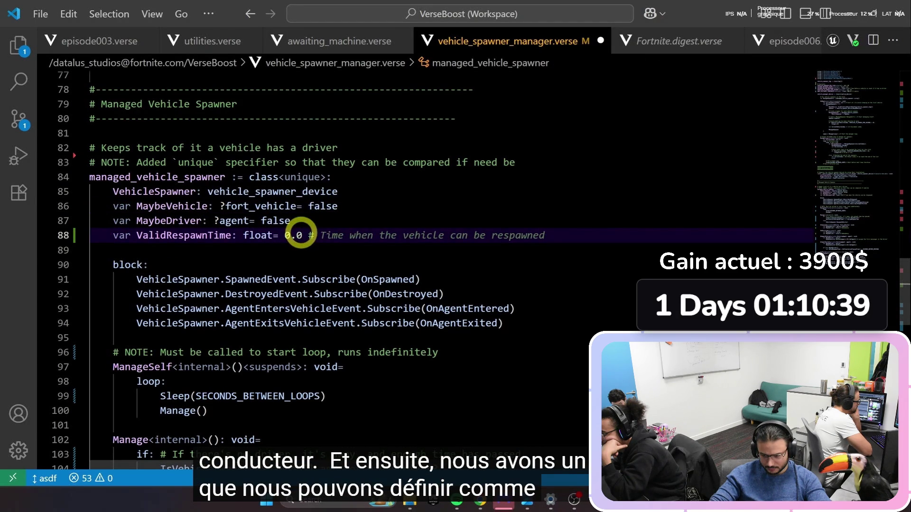
{"action": "key", "text": "ctrl+s"}
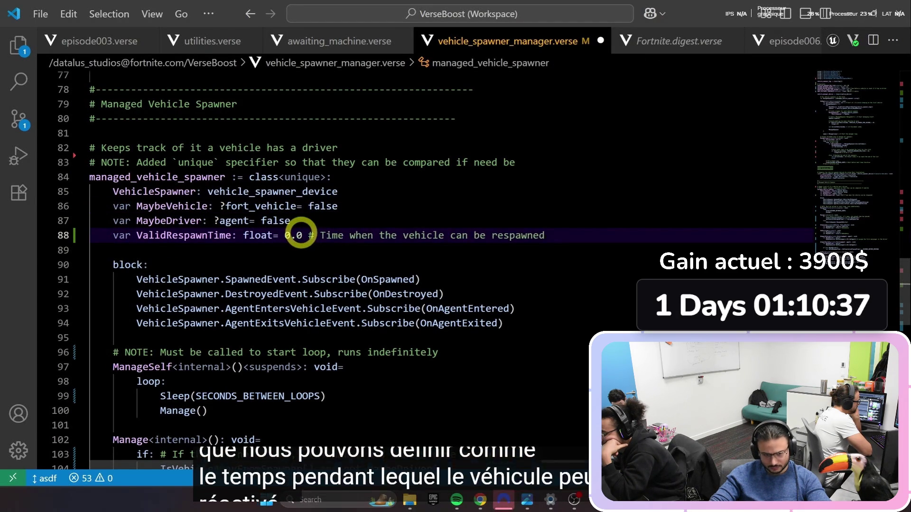
{"action": "scroll", "coordinate": [299, 265], "scroll_direction": "down", "scroll_amount": 2}
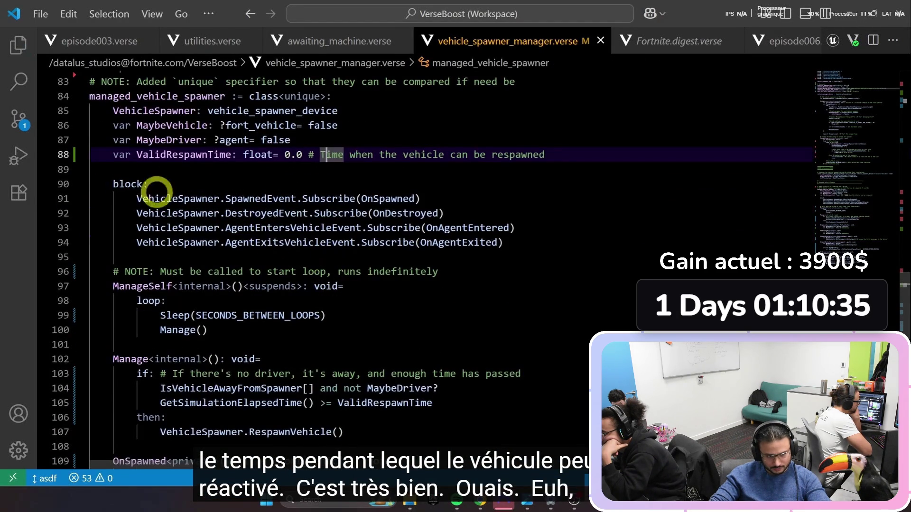
{"action": "left_click_drag", "start_coordinate": [106, 182], "coordinate": [507, 239]}
{"action": "left_click", "coordinate": [506, 240]}
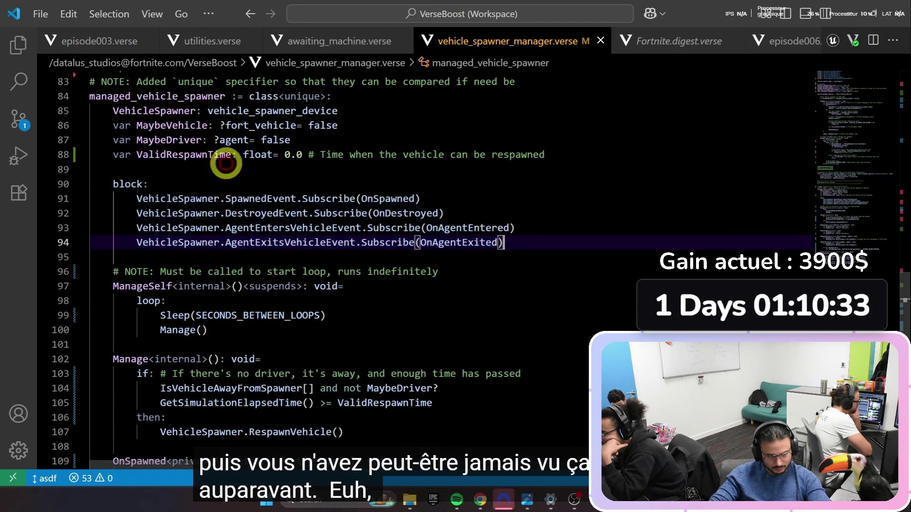
{"action": "scroll", "coordinate": [226, 162], "scroll_direction": "up", "scroll_amount": 1}
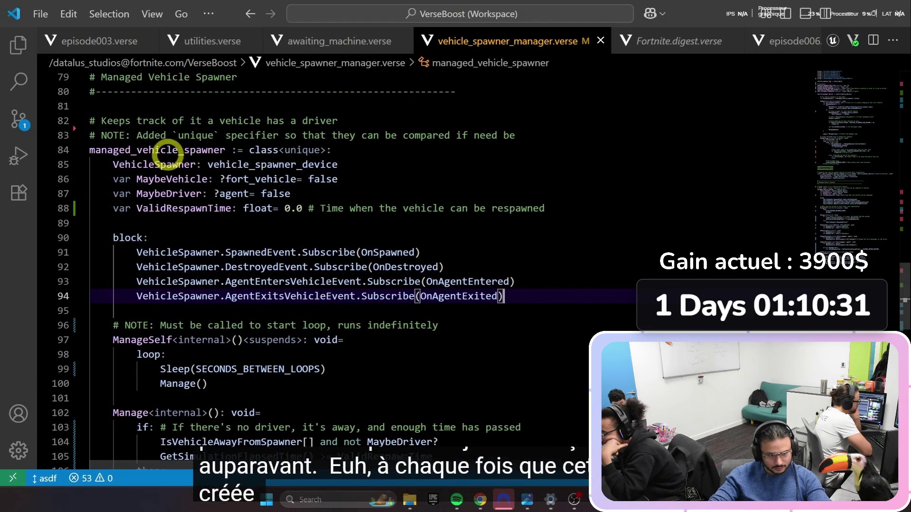
{"action": "left_click_drag", "start_coordinate": [114, 241], "coordinate": [504, 301]}
{"action": "left_click", "coordinate": [508, 301]}
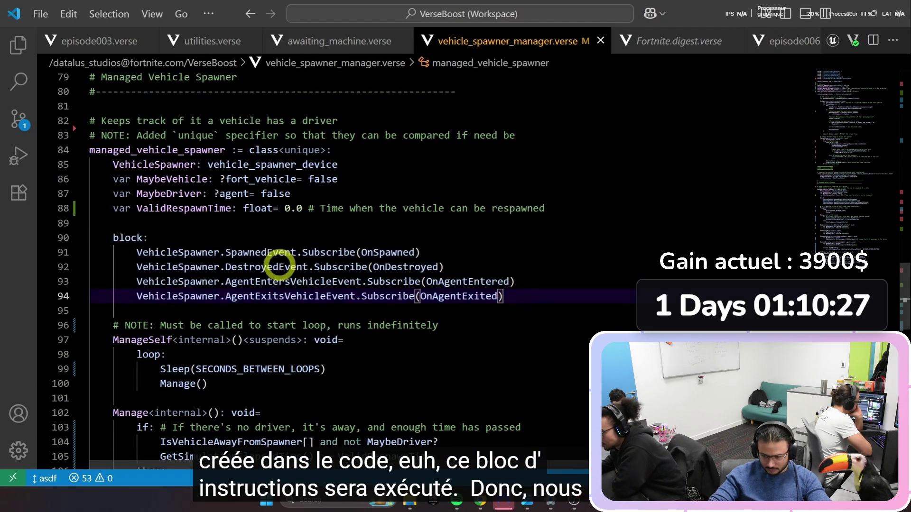
{"action": "left_click", "coordinate": [191, 240]}
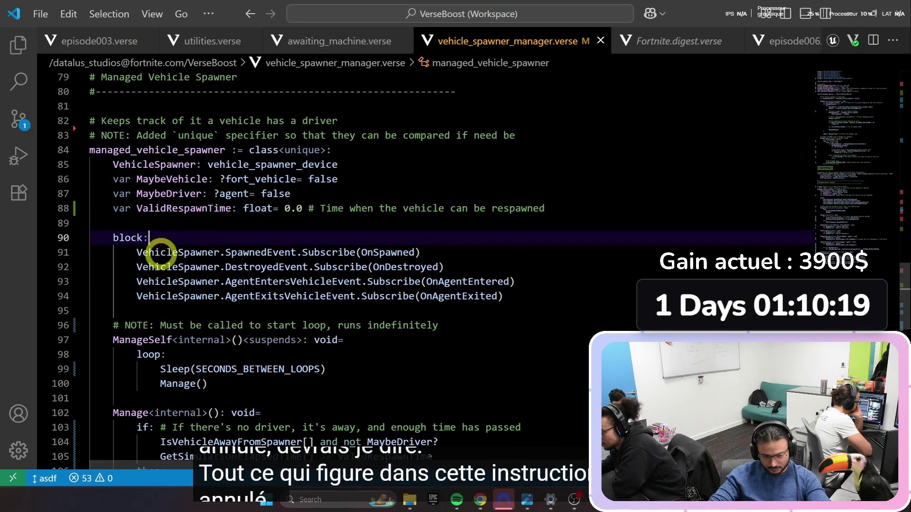
{"action": "mouse_move", "coordinate": [161, 250]}
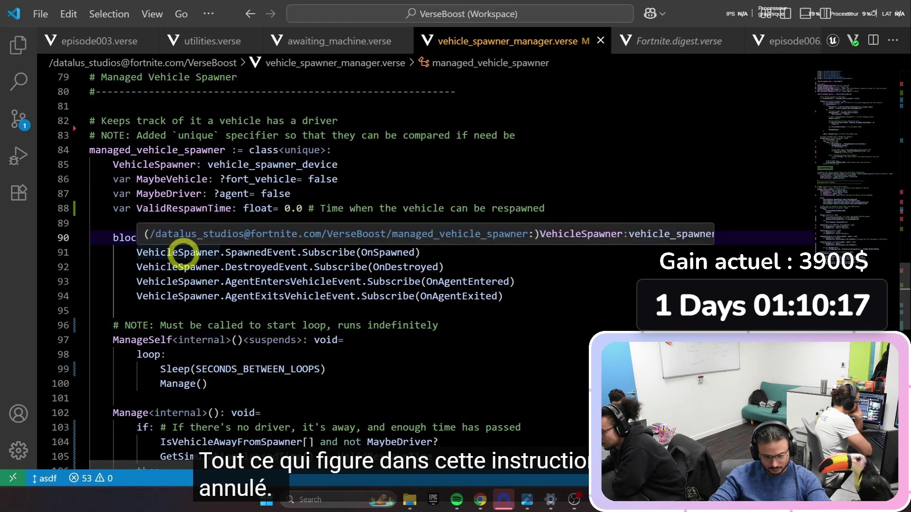
{"action": "mouse_move", "coordinate": [320, 258]}
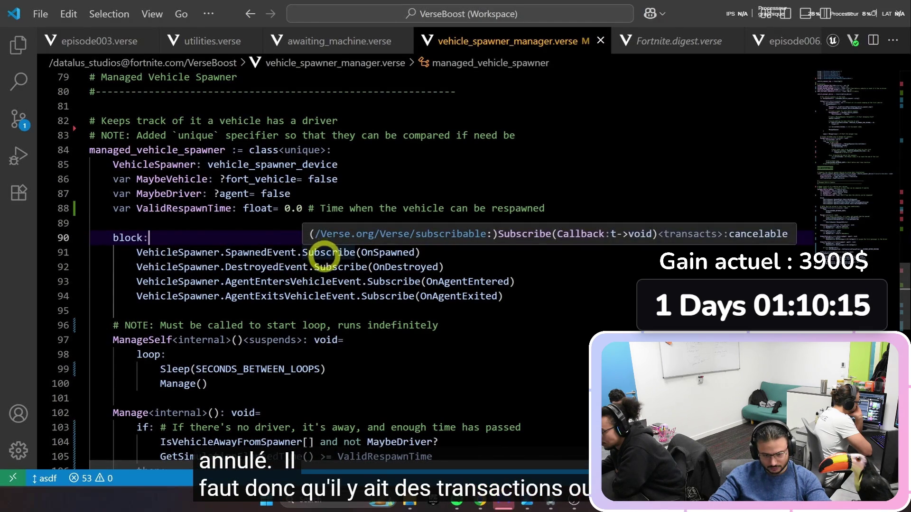
{"action": "left_click", "coordinate": [549, 309]}
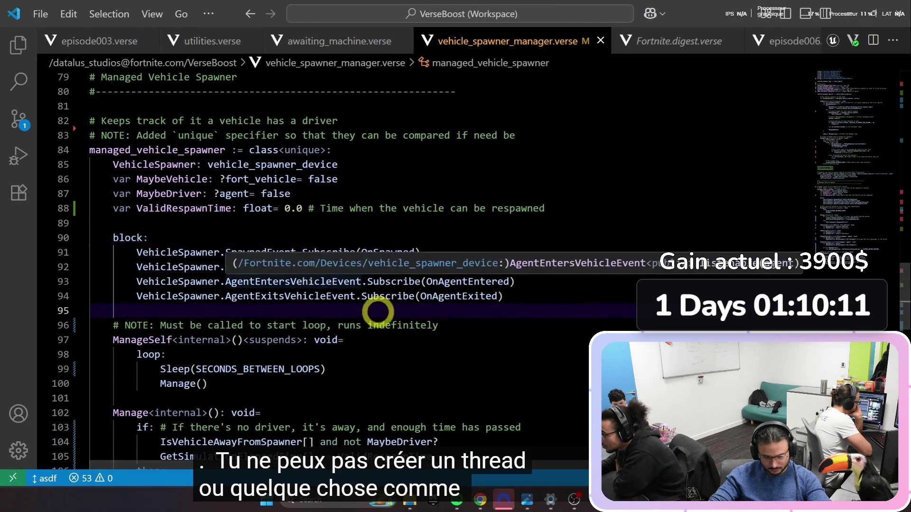
{"action": "mouse_move", "coordinate": [442, 296]}
{"action": "left_click_drag", "start_coordinate": [172, 253], "coordinate": [509, 301]}
{"action": "left_click", "coordinate": [531, 301]}
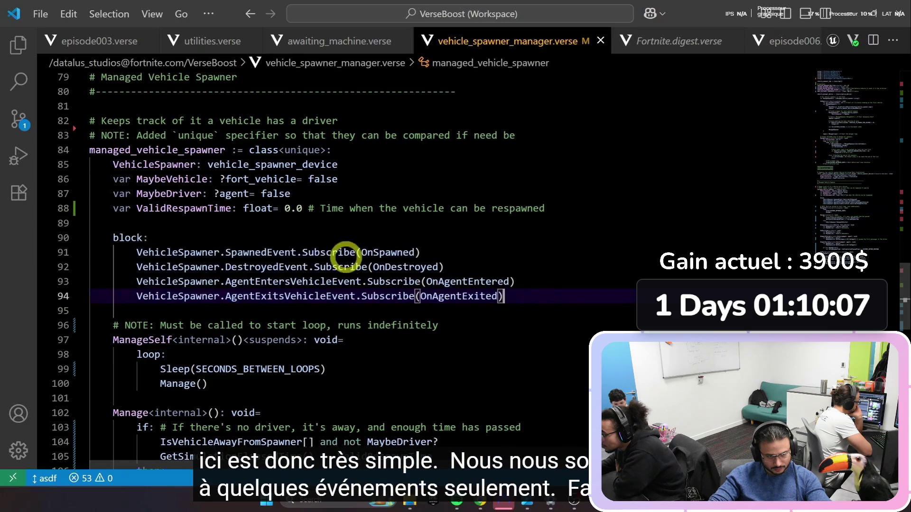
{"action": "scroll", "coordinate": [279, 258], "scroll_direction": "down", "scroll_amount": 10}
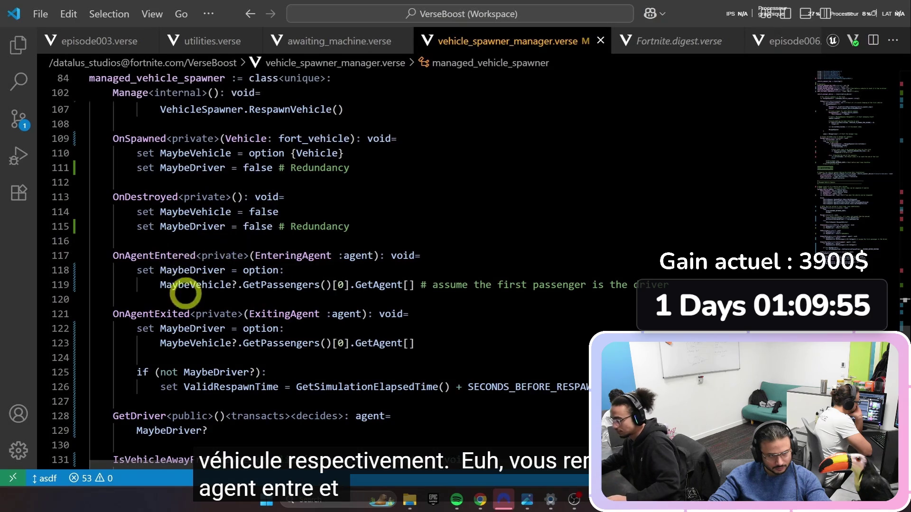
{"action": "left_click_drag", "start_coordinate": [152, 284], "coordinate": [500, 285]}
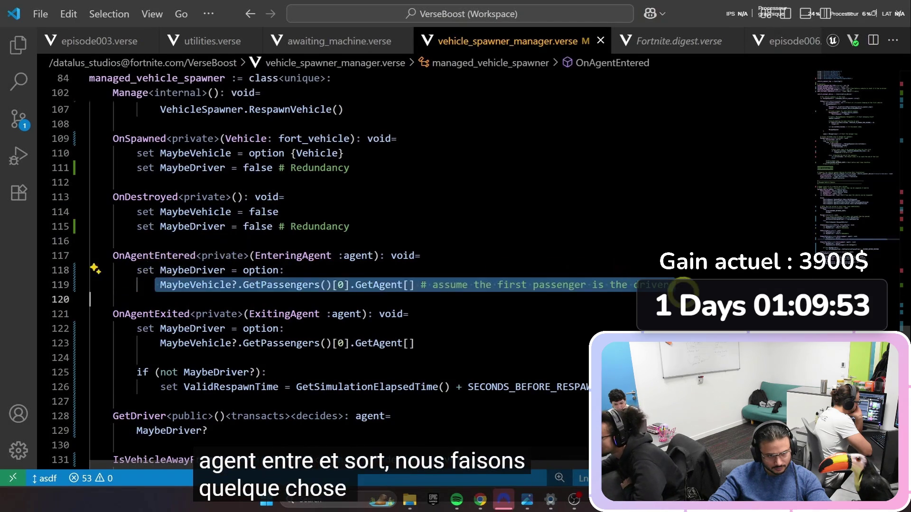
{"action": "left_click", "coordinate": [683, 296]}
{"action": "left_click_drag", "start_coordinate": [242, 270], "coordinate": [301, 268]}
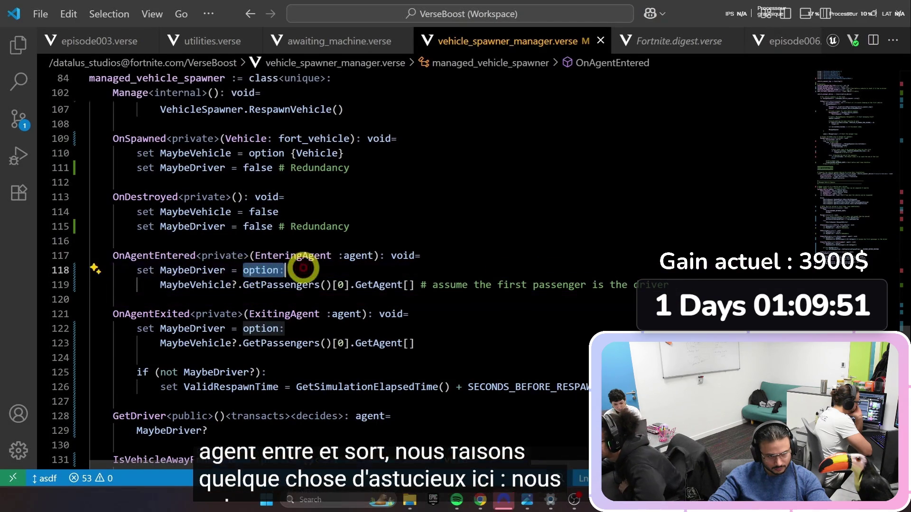
{"action": "left_click", "coordinate": [305, 275]}
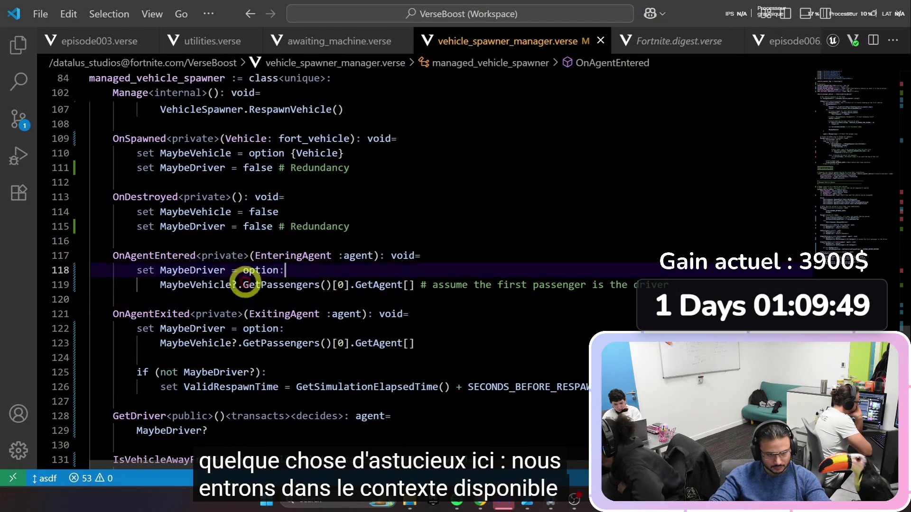
{"action": "left_click", "coordinate": [160, 284]}
{"action": "left_click_drag", "start_coordinate": [208, 285], "coordinate": [234, 289]}
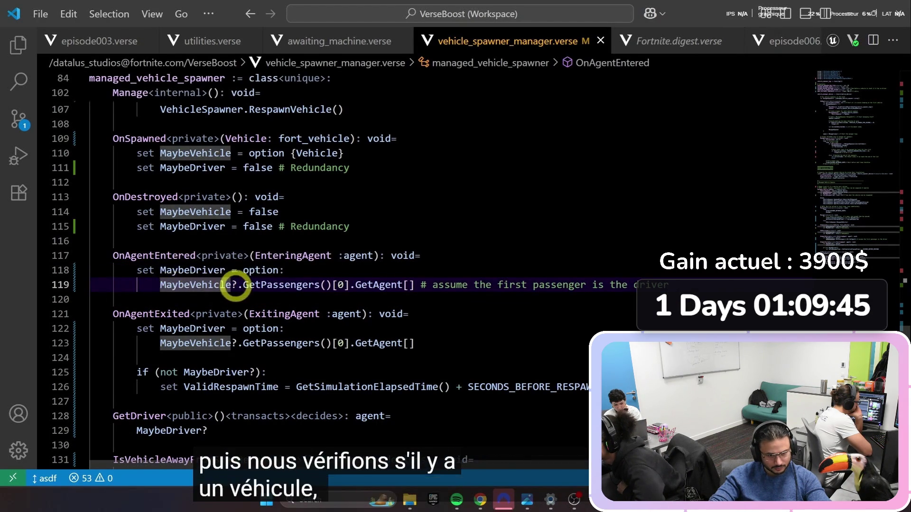
{"action": "double_click", "coordinate": [247, 284]}
{"action": "left_click_drag", "start_coordinate": [246, 285], "coordinate": [350, 286]}
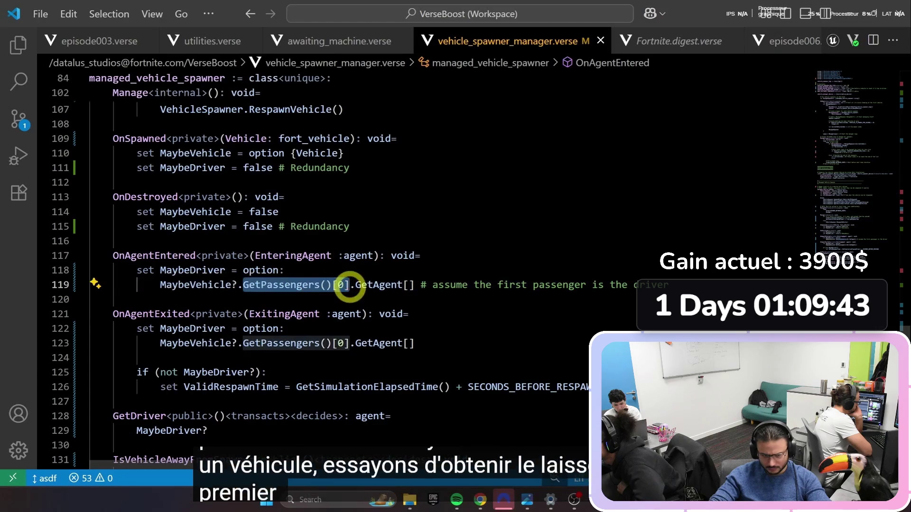
{"action": "left_click", "coordinate": [360, 286]}
{"action": "left_click", "coordinate": [631, 300]}
{"action": "left_click_drag", "start_coordinate": [422, 286], "coordinate": [670, 284]}
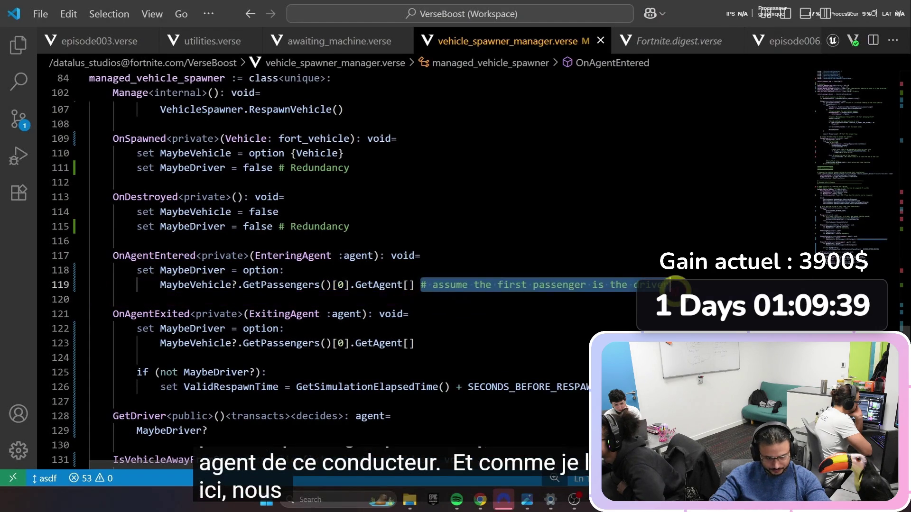
{"action": "double_click", "coordinate": [670, 285]}
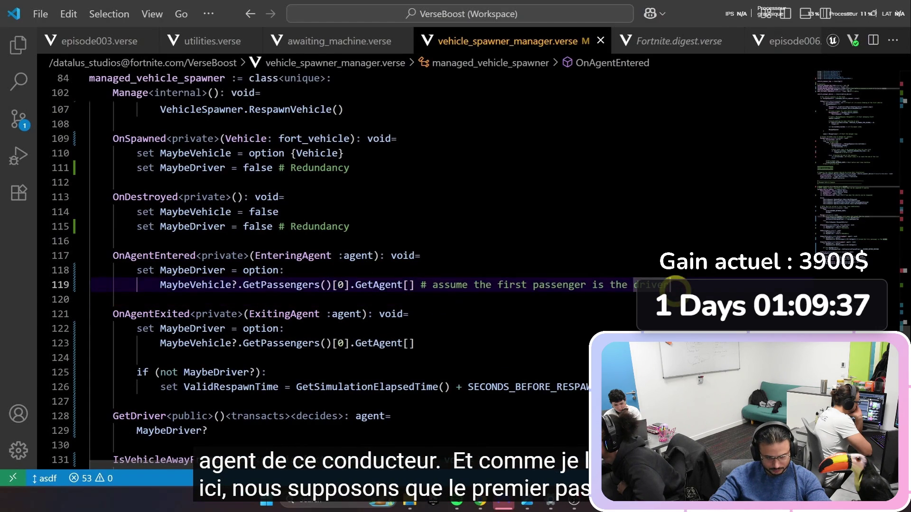
{"action": "mouse_move", "coordinate": [211, 329]}
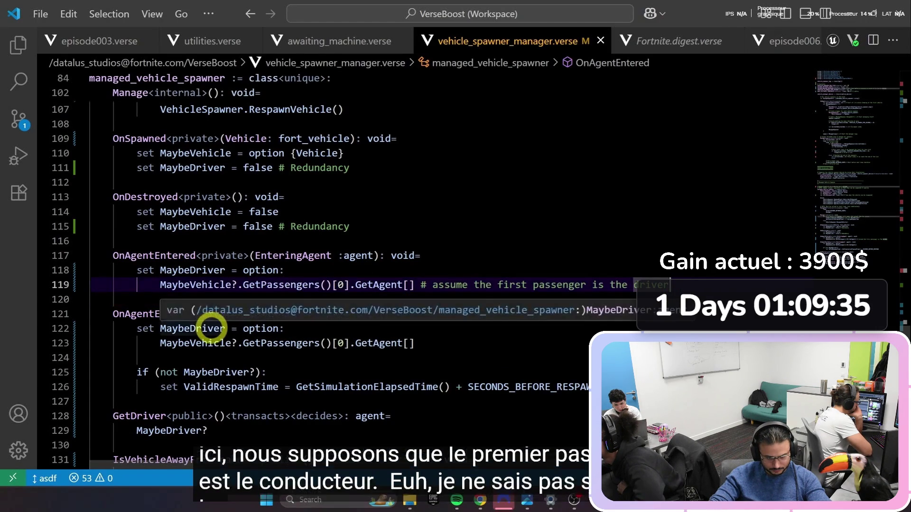
{"action": "left_click", "coordinate": [297, 329]}
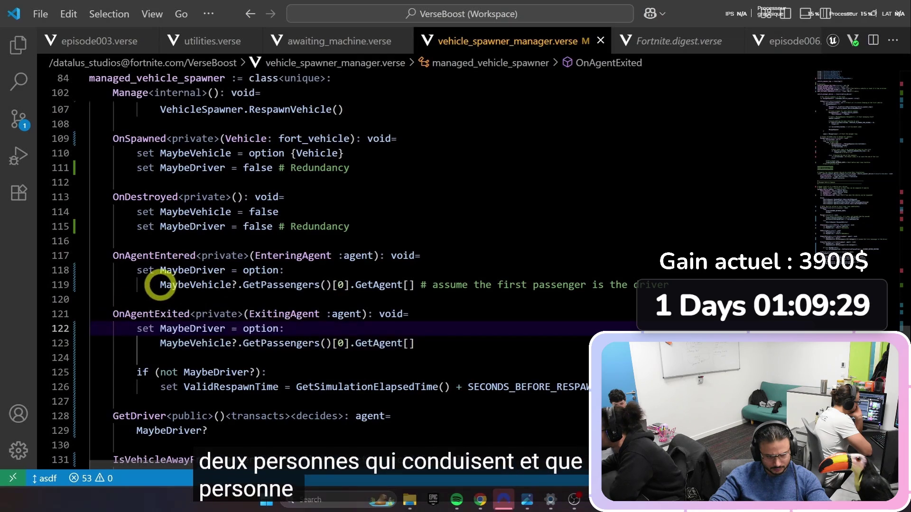
{"action": "mouse_move", "coordinate": [160, 284]}
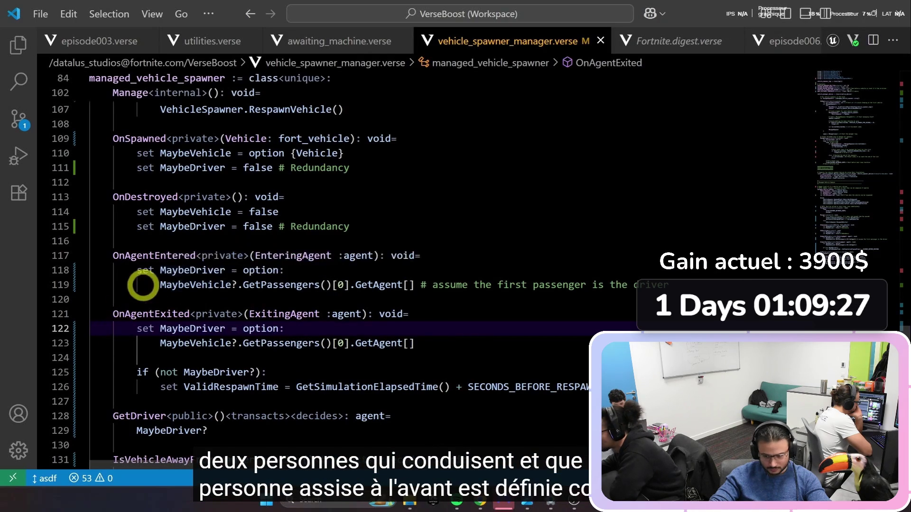
{"action": "left_click", "coordinate": [112, 315]}
{"action": "left_click_drag", "start_coordinate": [111, 315], "coordinate": [401, 345]}
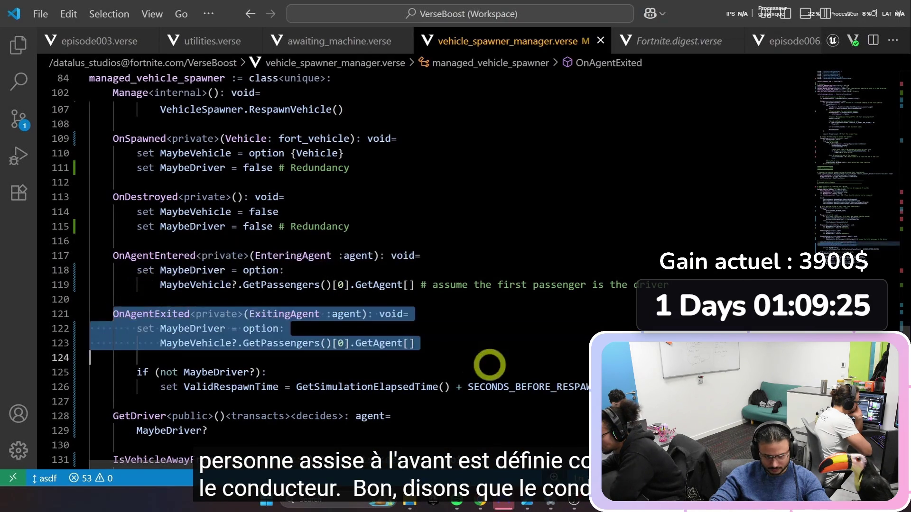
{"action": "left_click", "coordinate": [440, 339]}
{"action": "left_click_drag", "start_coordinate": [136, 329], "coordinate": [421, 346]}
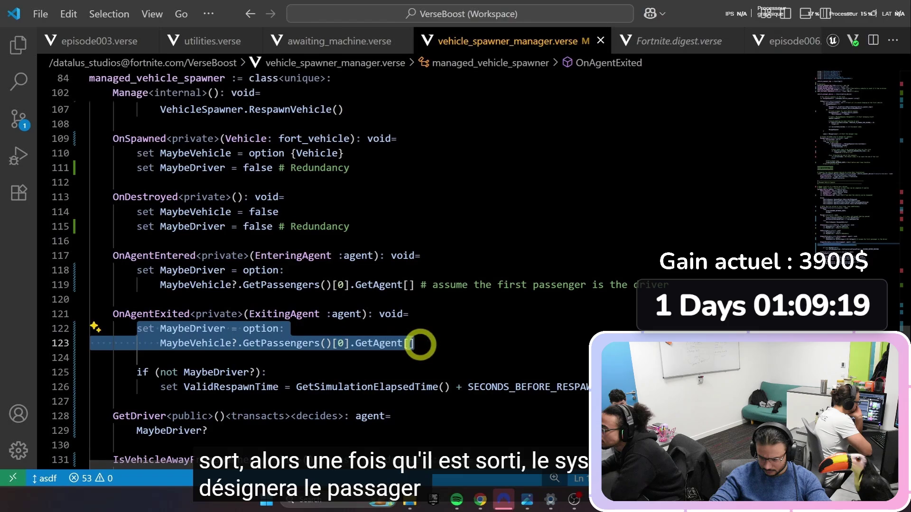
{"action": "left_click", "coordinate": [420, 344]}
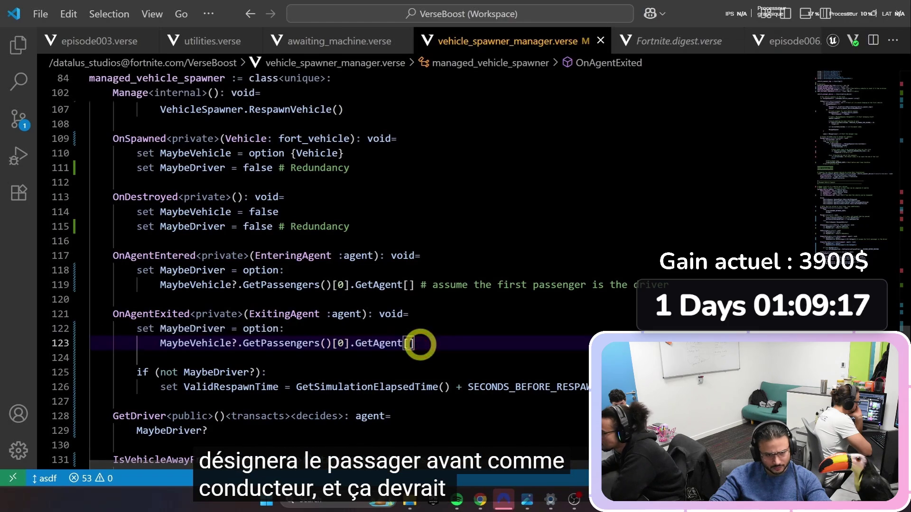
{"action": "left_click_drag", "start_coordinate": [414, 344], "coordinate": [114, 313]}
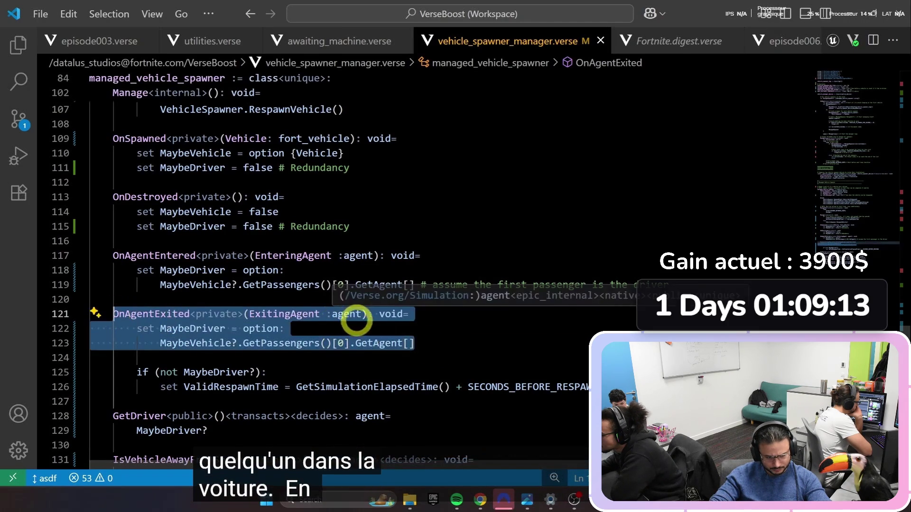
{"action": "left_click", "coordinate": [355, 314]}
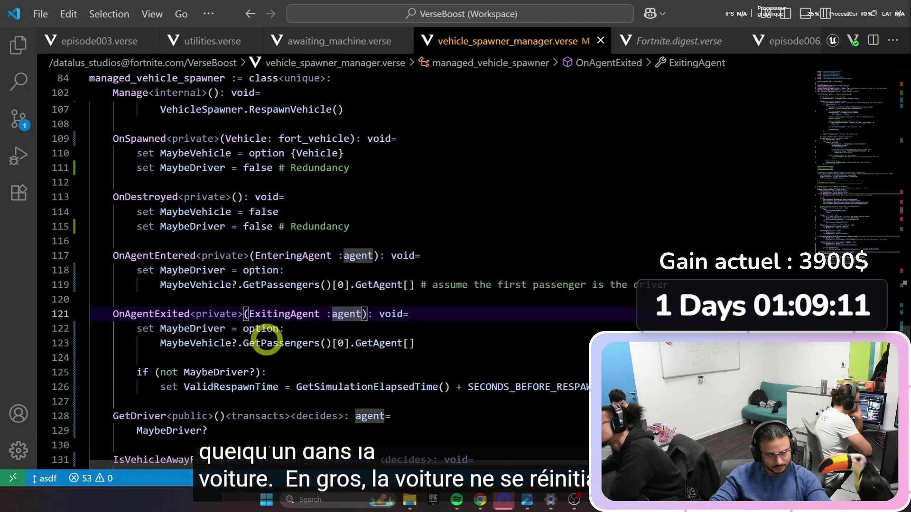
{"action": "left_click_drag", "start_coordinate": [138, 372], "coordinate": [524, 389]}
{"action": "left_click", "coordinate": [524, 387]}
{"action": "left_click_drag", "start_coordinate": [243, 343], "coordinate": [349, 345]}
{"action": "left_click", "coordinate": [325, 364]}
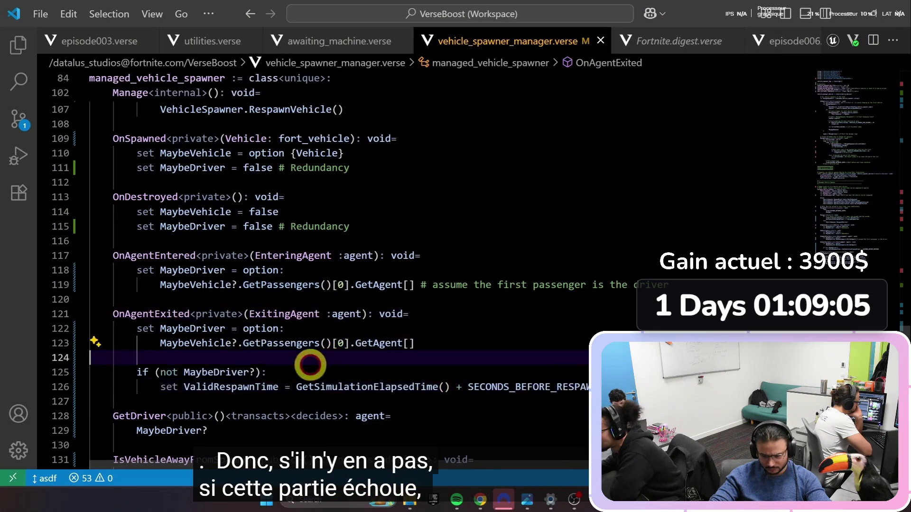
{"action": "left_click_drag", "start_coordinate": [155, 387], "coordinate": [588, 387]}
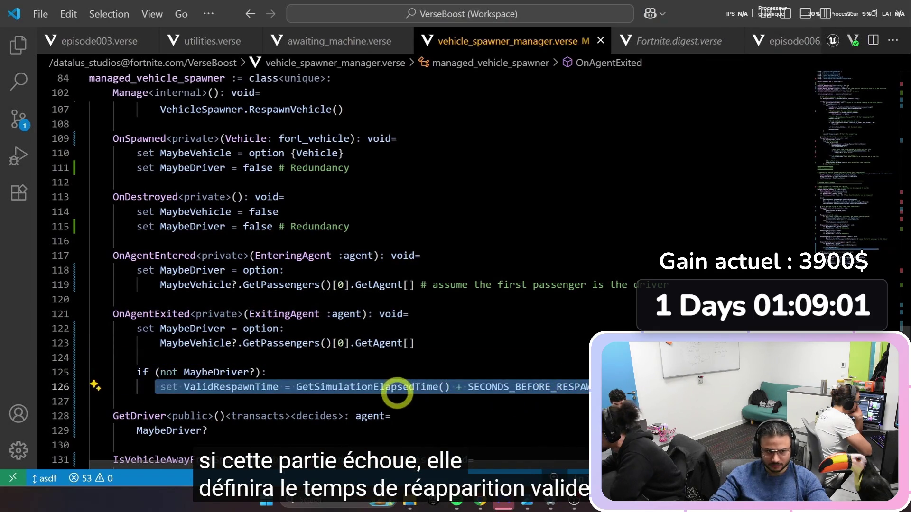
{"action": "left_click", "coordinate": [504, 388], "text": "ctrl"}
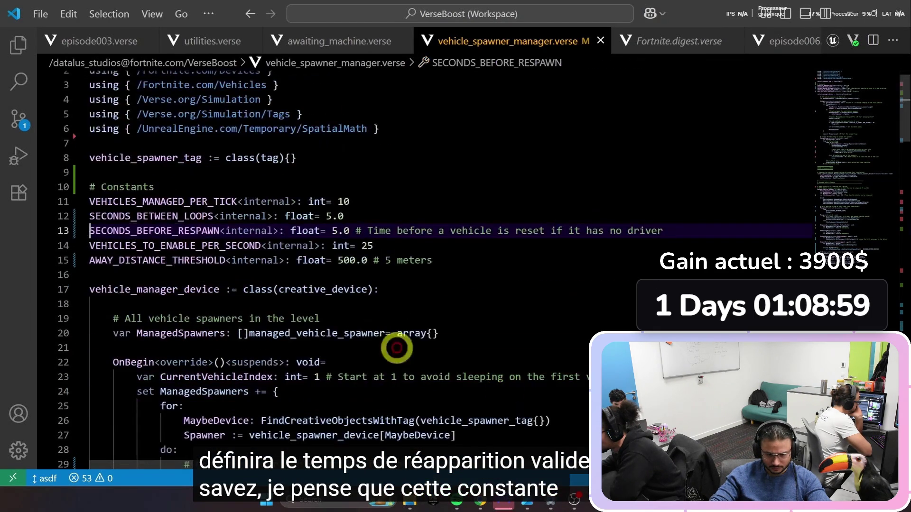
{"action": "left_click", "coordinate": [250, 13]}
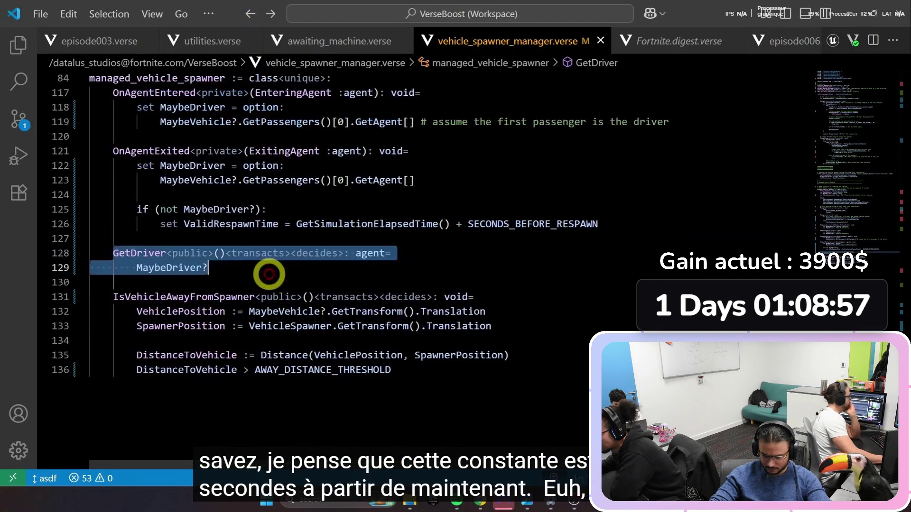
{"action": "left_click", "coordinate": [269, 274]}
{"action": "key", "text": "space"}
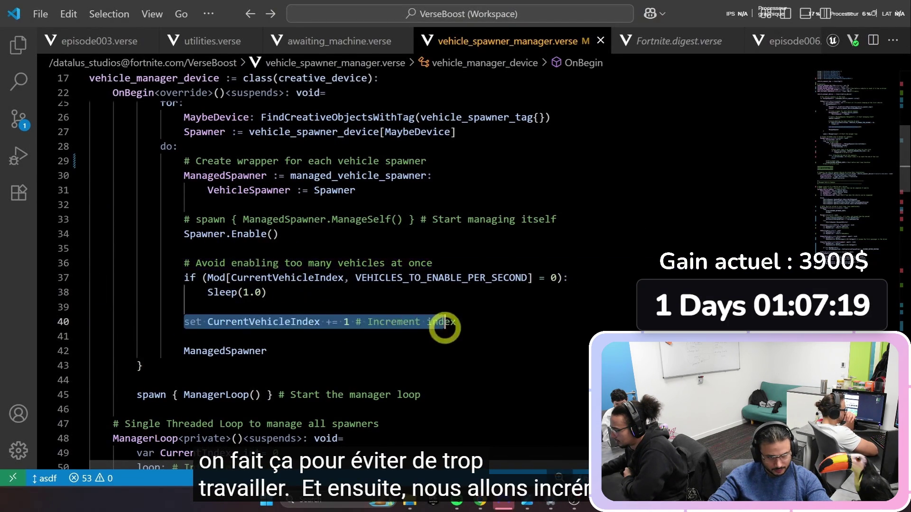
Step: Move around the Ep. 4 vehicle-reset video and pause it at 5:32
{"action": "scroll", "coordinate": [190, 351], "scroll_direction": "up", "scroll_amount": 2}
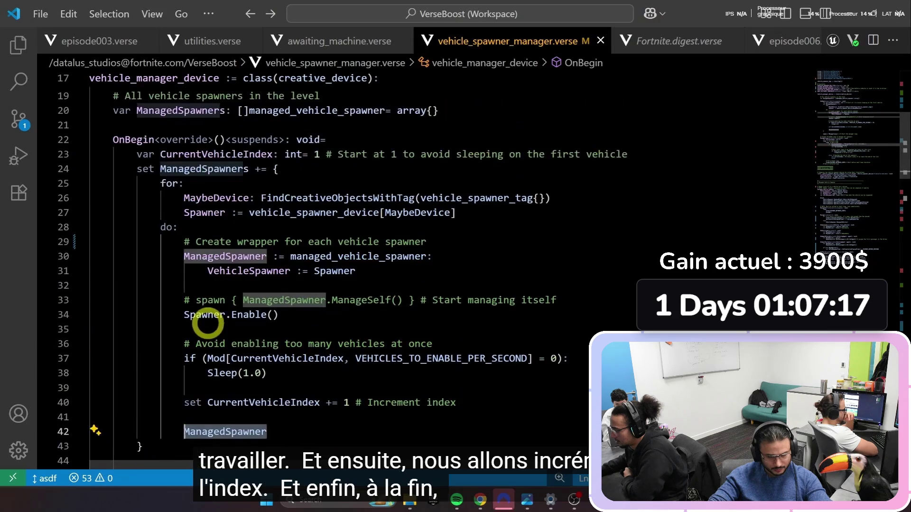
{"action": "mouse_move", "coordinate": [324, 270]}
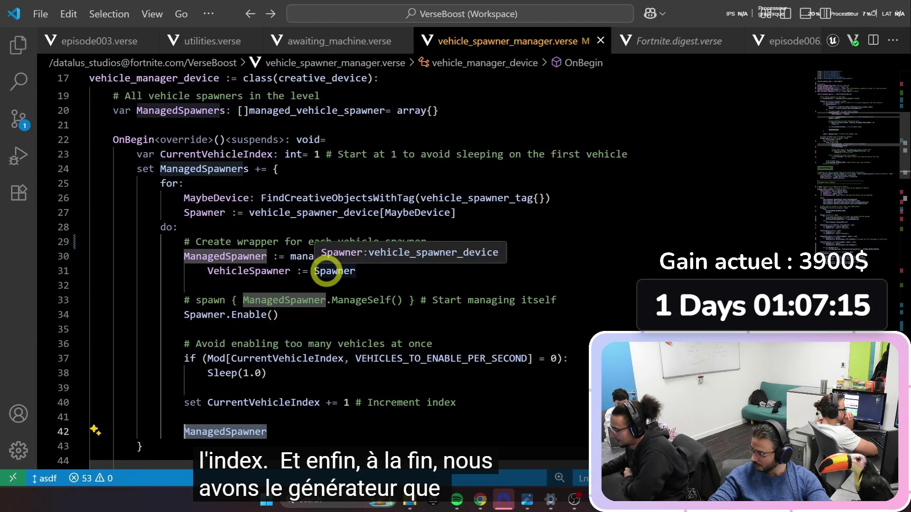
{"action": "left_click_drag", "start_coordinate": [378, 272], "coordinate": [185, 258]}
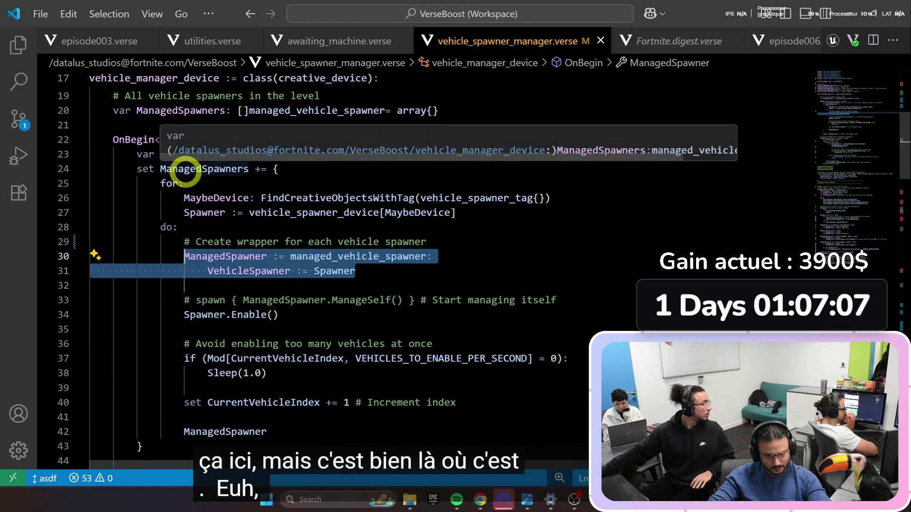
{"action": "left_click", "coordinate": [283, 433]}
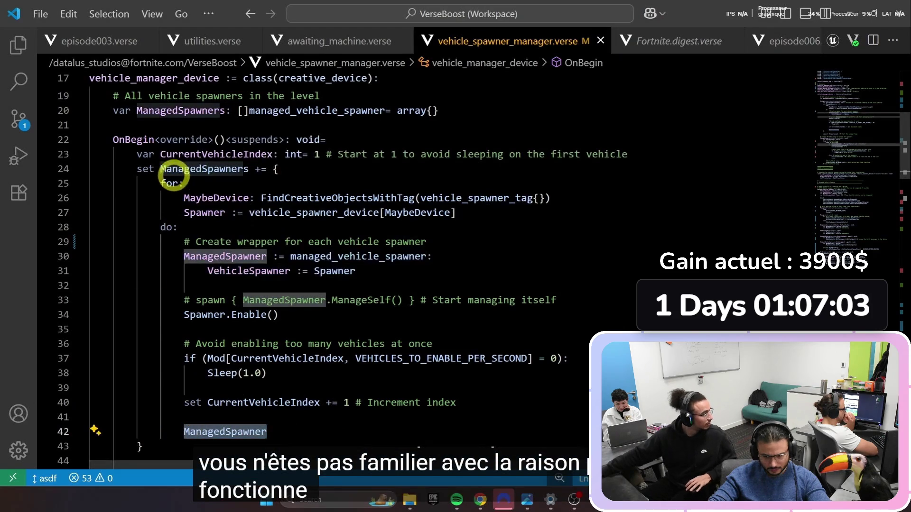
{"action": "left_click", "coordinate": [224, 177]}
{"action": "scroll", "coordinate": [223, 177], "scroll_direction": "up", "scroll_amount": 2}
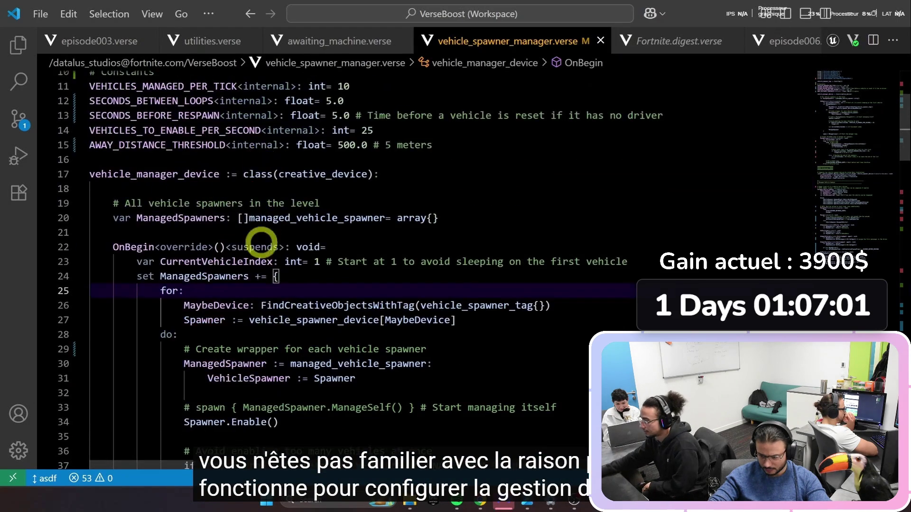
{"action": "left_click_drag", "start_coordinate": [239, 218], "coordinate": [382, 223]}
{"action": "scroll", "coordinate": [304, 361], "scroll_direction": "down", "scroll_amount": 5}
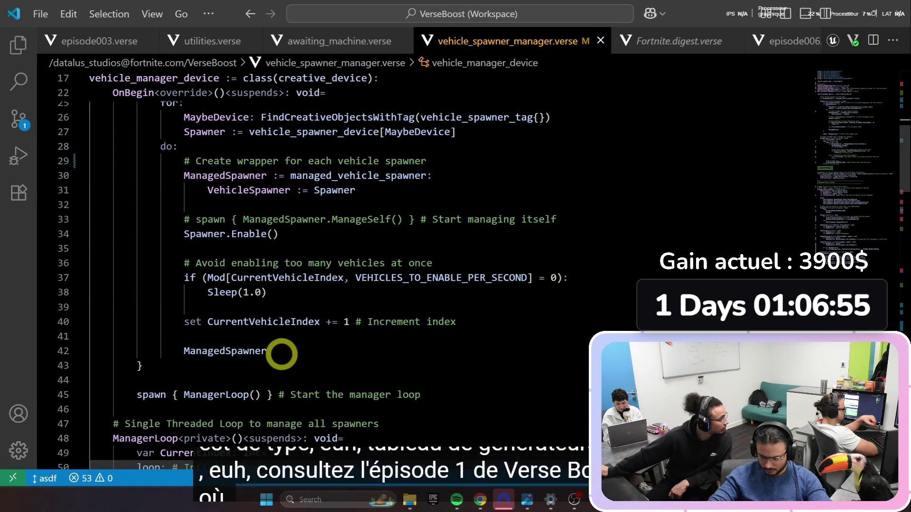
{"action": "key", "text": "space"}
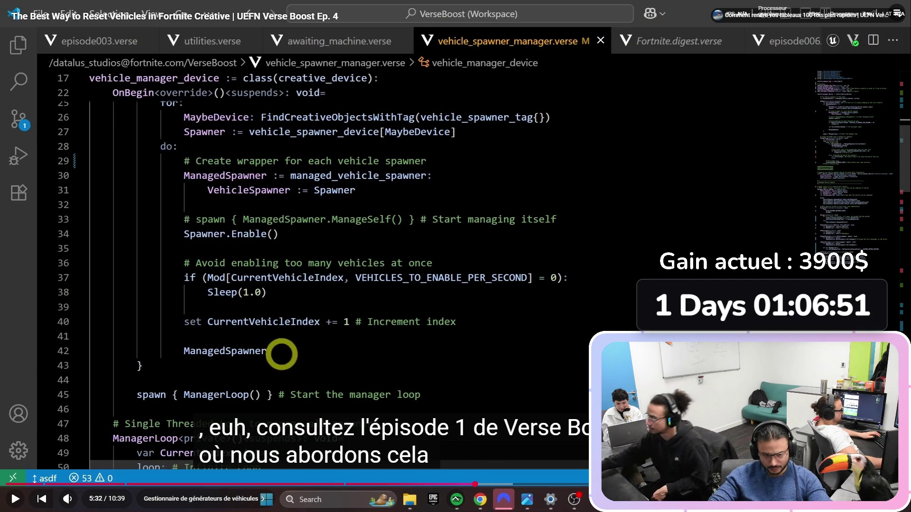
Step: Glance at the Unreal Editor for Fortnite download in the Epic launcher, then resume the tutorial
{"action": "key", "text": "alt+Tab"}
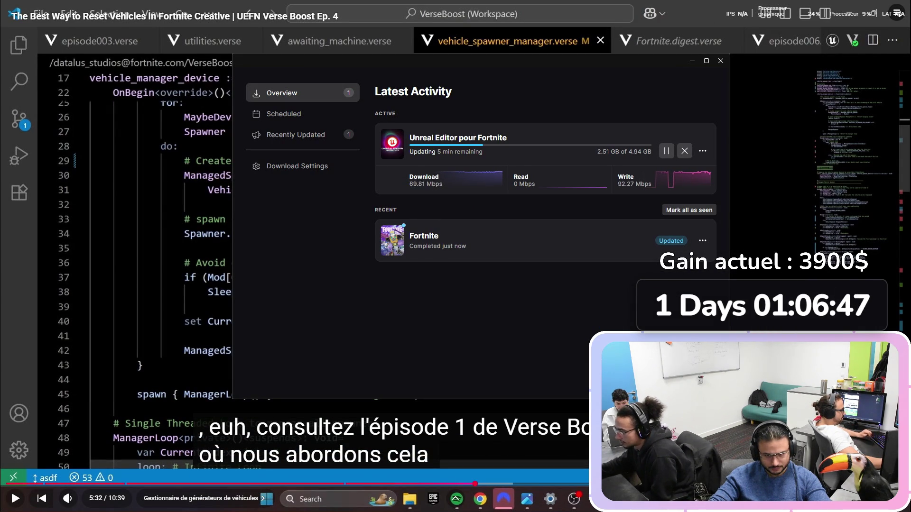
{"action": "key", "text": "alt+Tab"}
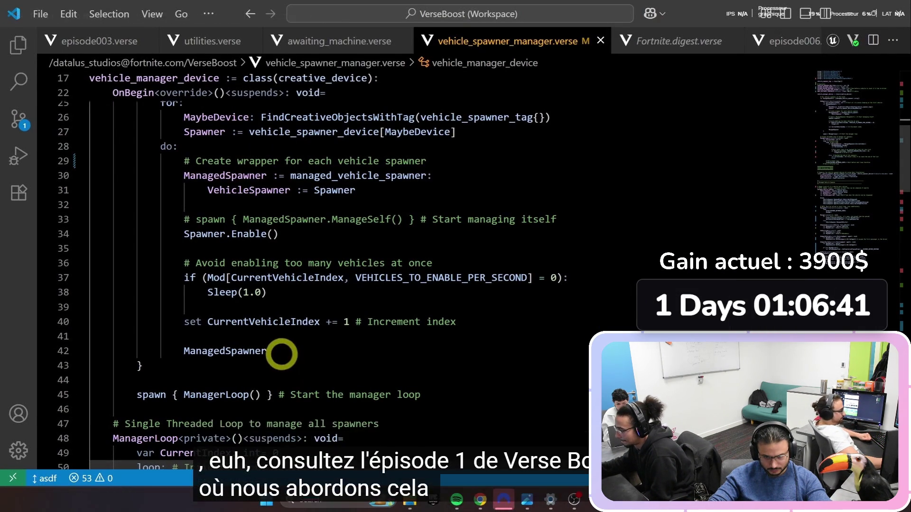
{"action": "key", "text": "space"}
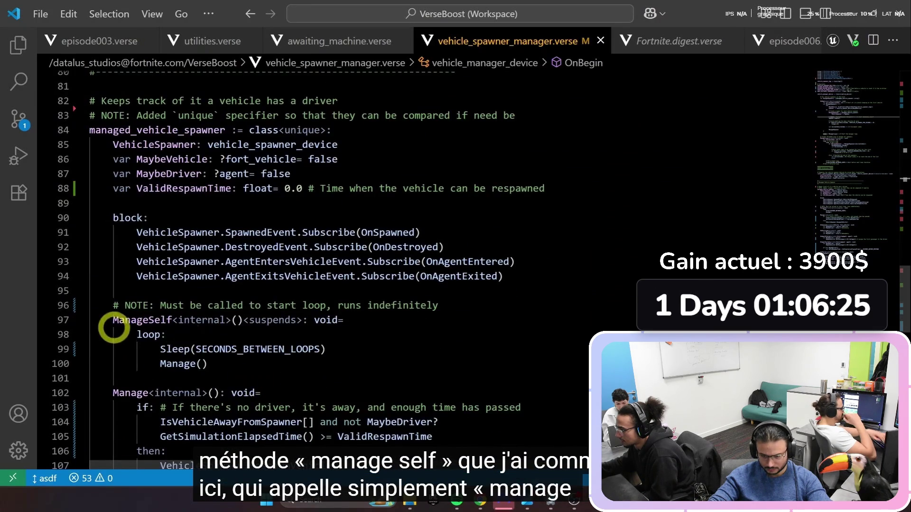
Step: Skip the tutorial back ten seconds to rewatch the ManagerLoop explanation
{"action": "key", "text": "Left"}
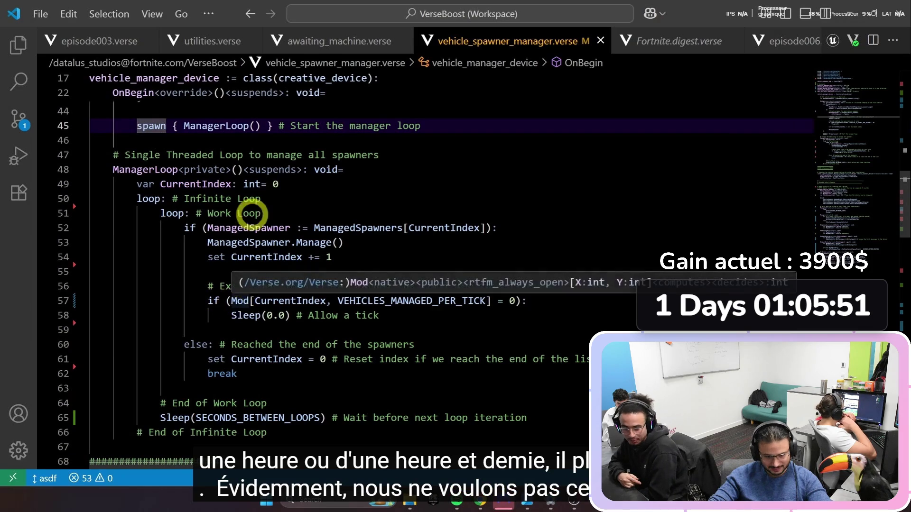
{"action": "left_click", "coordinate": [266, 201]}
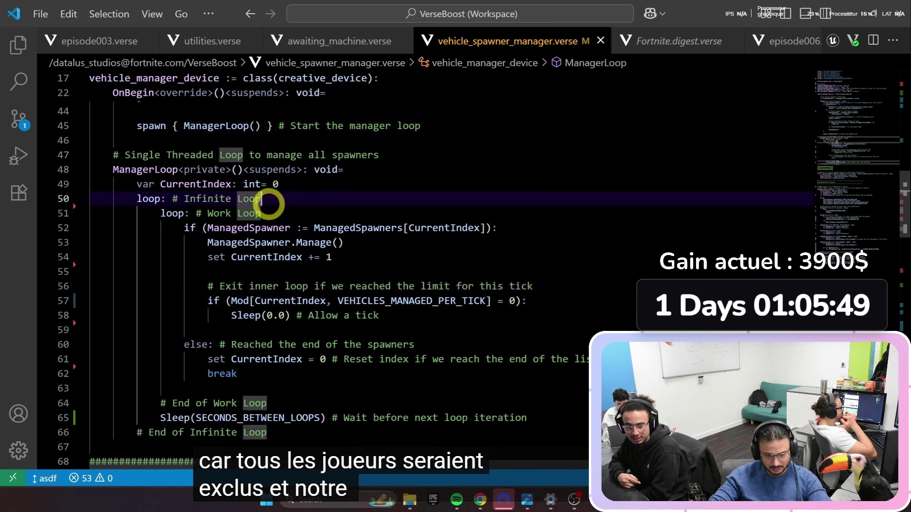